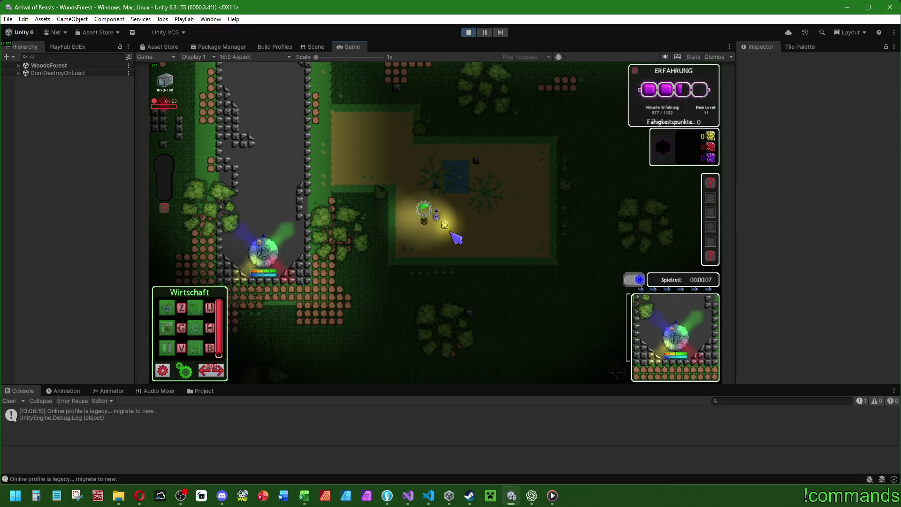
Step: Inspect the defence base, place a building beside the main base, and check the Rubonium deposit
click(264, 252)
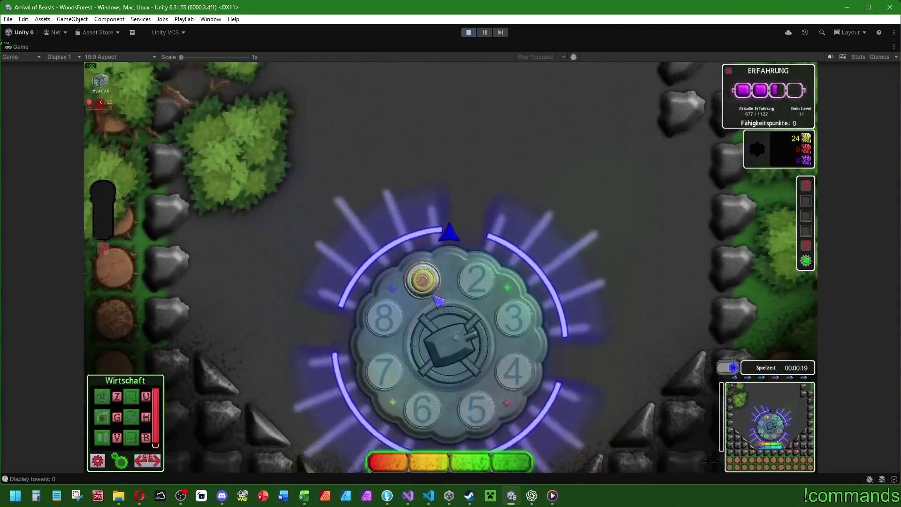
click(425, 283)
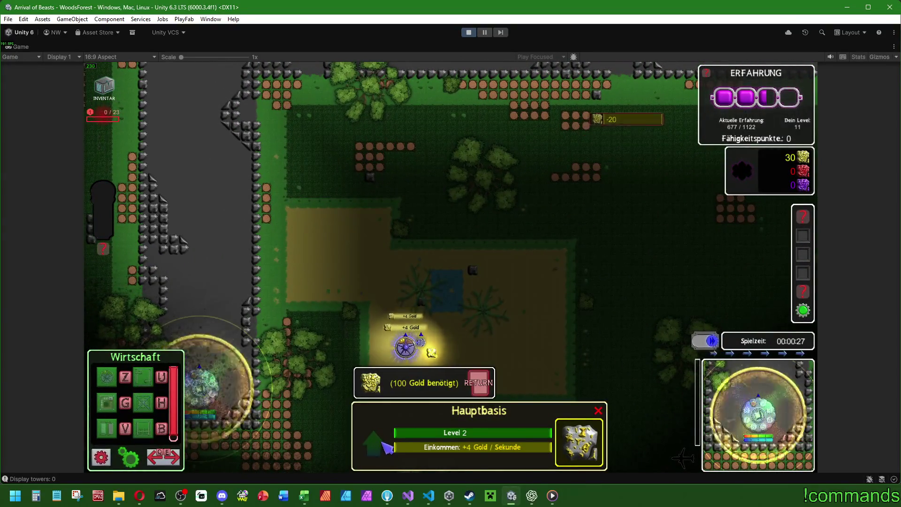
click(450, 357)
click(453, 350)
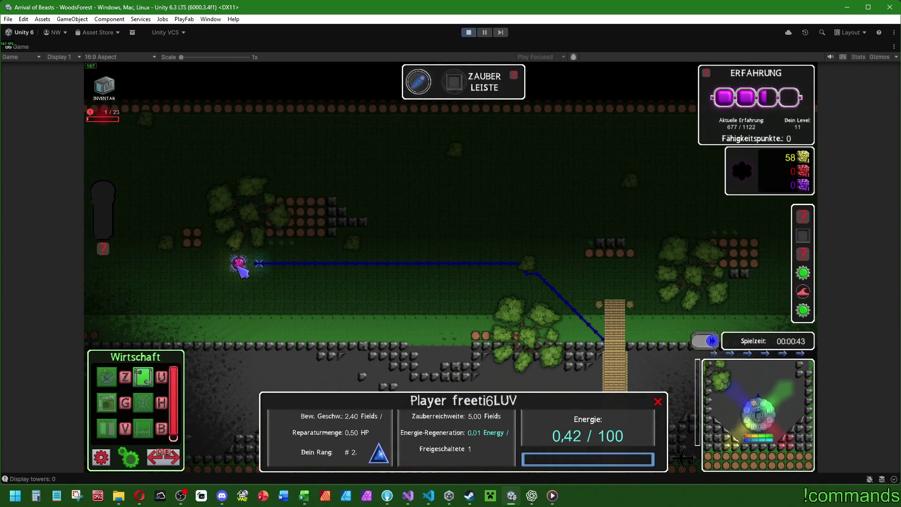
click(240, 265)
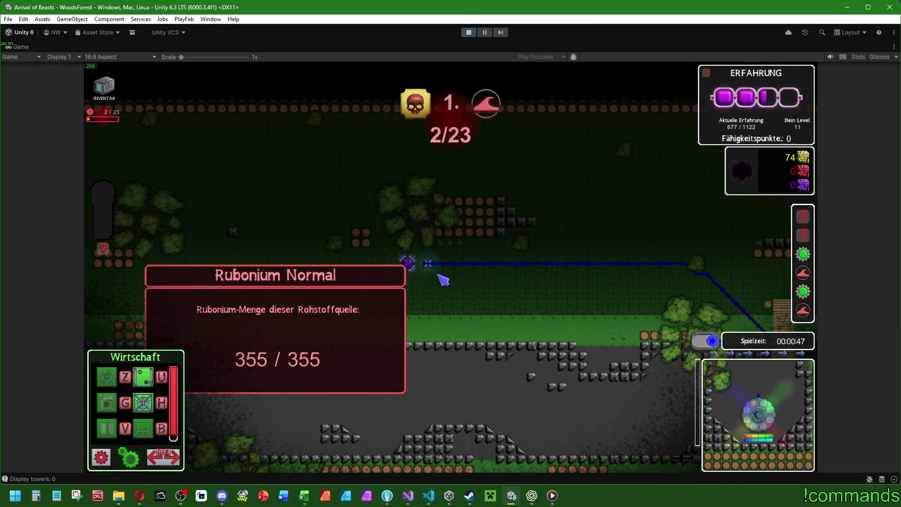
Step: Upgrade the main base to level 3 and place a building at the path start
click(425, 272)
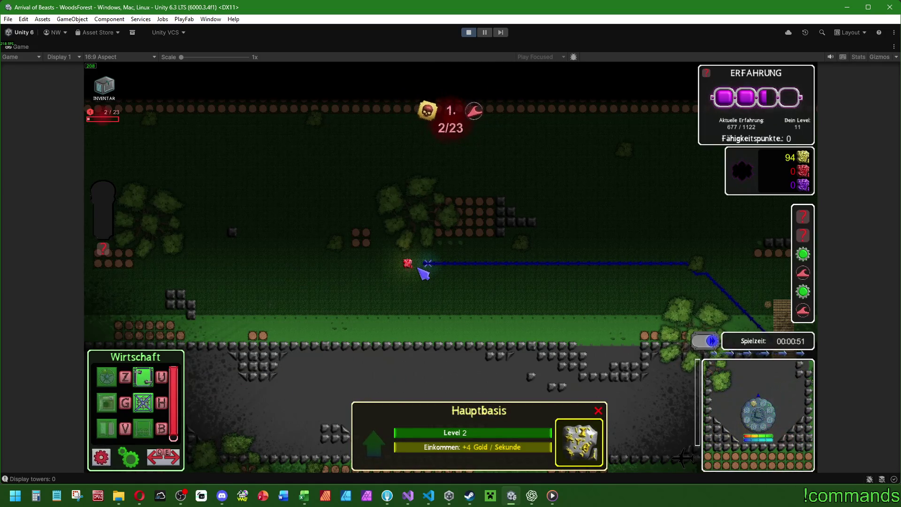
click(430, 279)
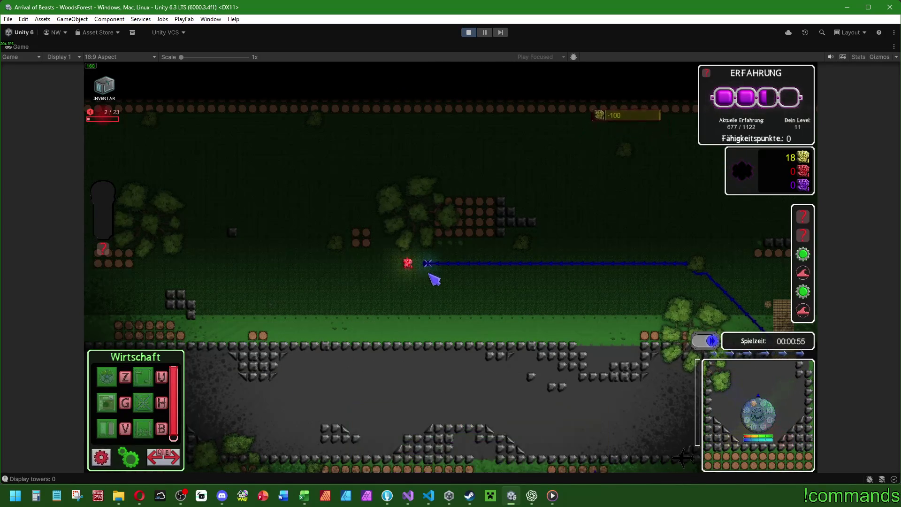
click(424, 271)
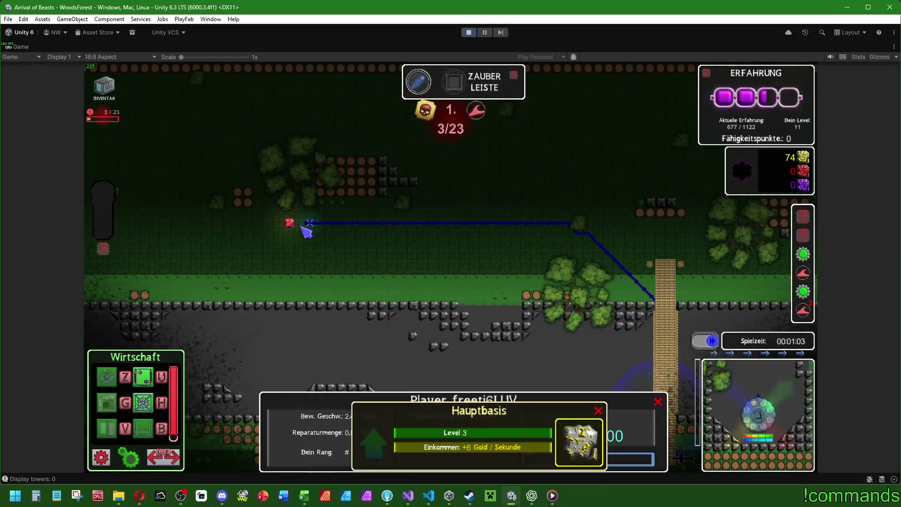
click(313, 227)
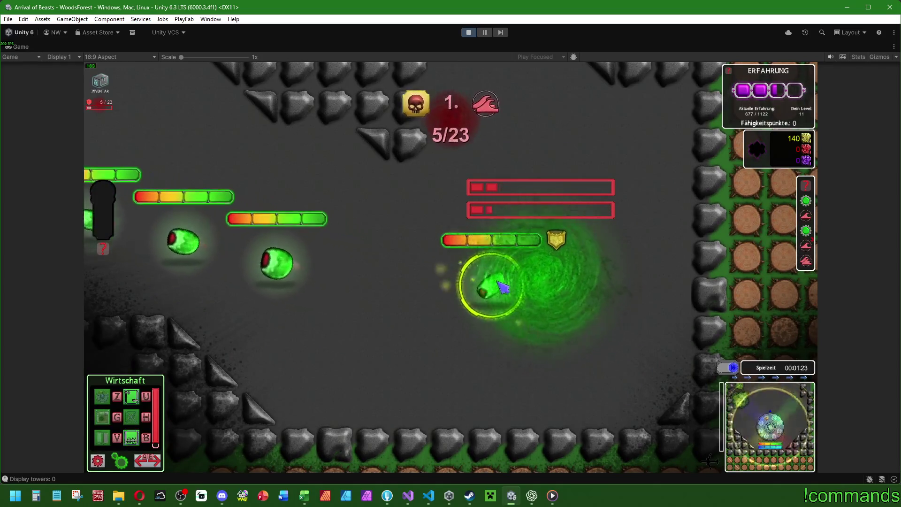
Step: Inspect an enemy on the path, then show the player unit's stats as wave 9/23 arrives
click(453, 295)
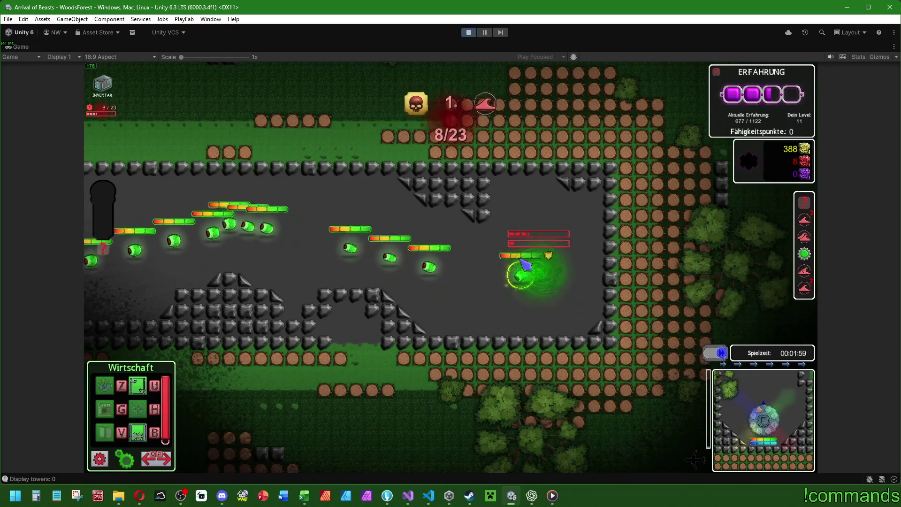
click(507, 257)
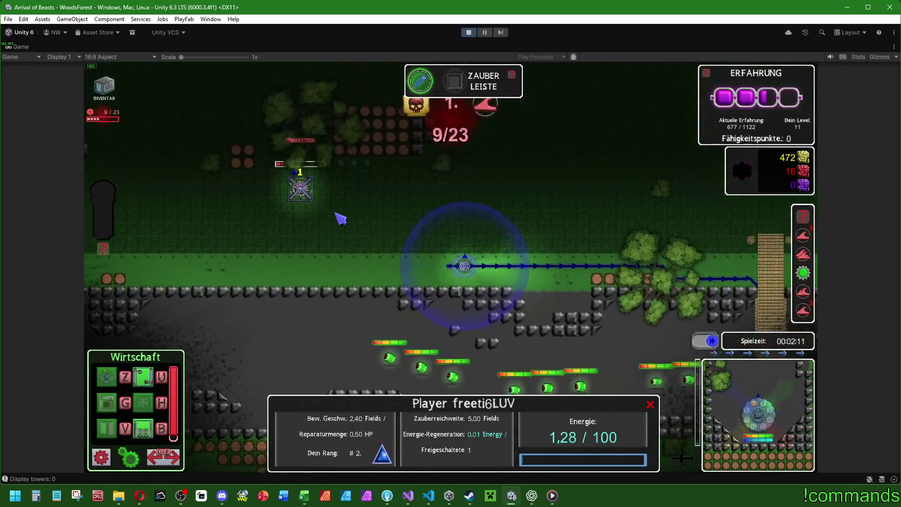
Step: Upgrade the Rubonium Extraktor to level 3 with the U hotkey
click(278, 196)
click(280, 198)
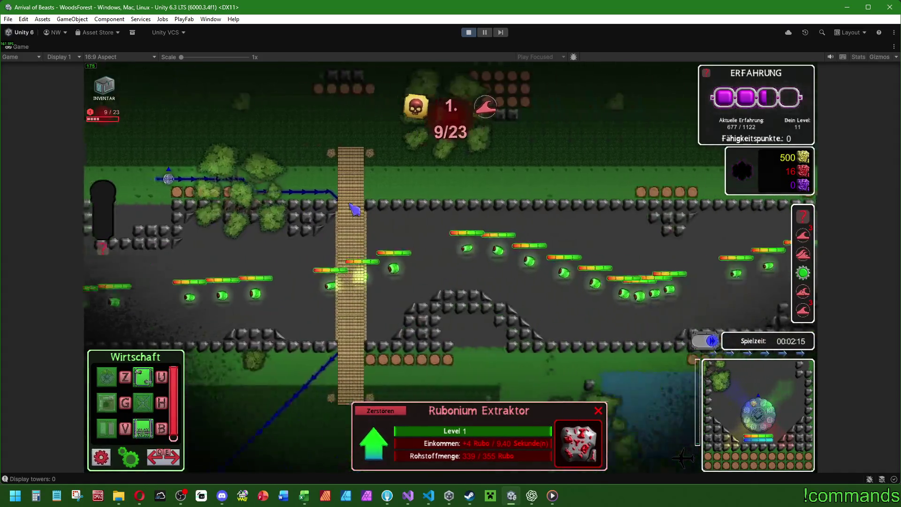
key(u)
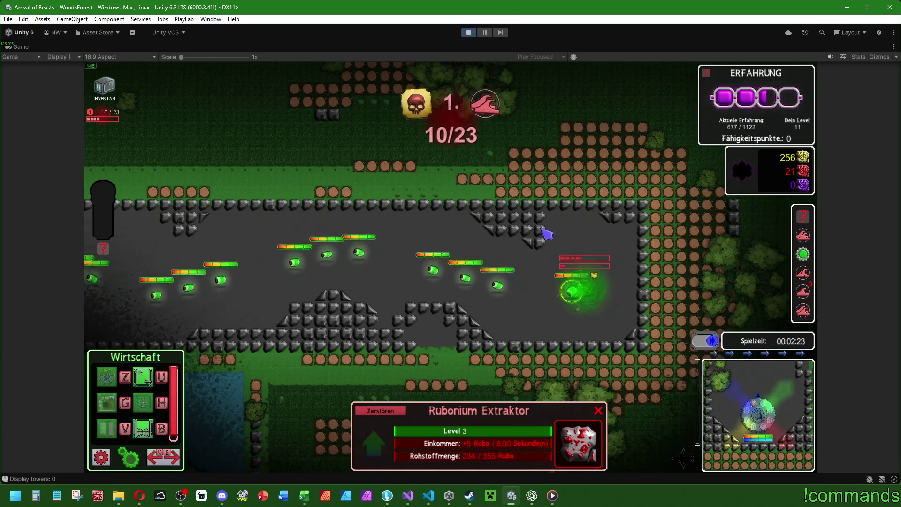
key(Escape)
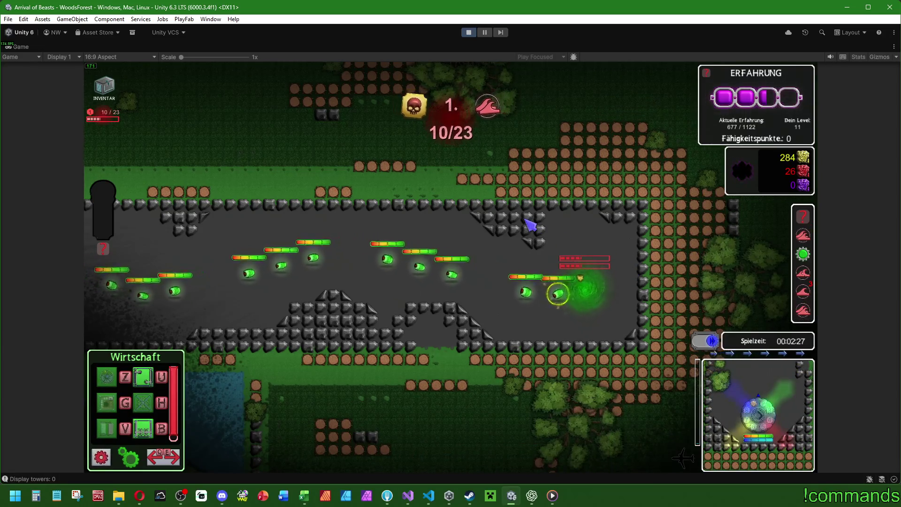
Step: Pan along the enemy road, inspecting the gold extractor and the main base
drag(518, 213, 582, 228)
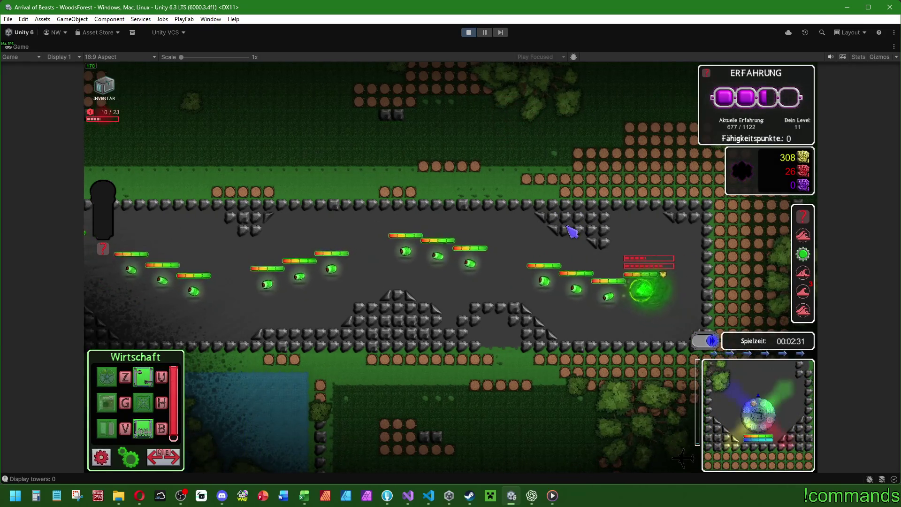
key(space)
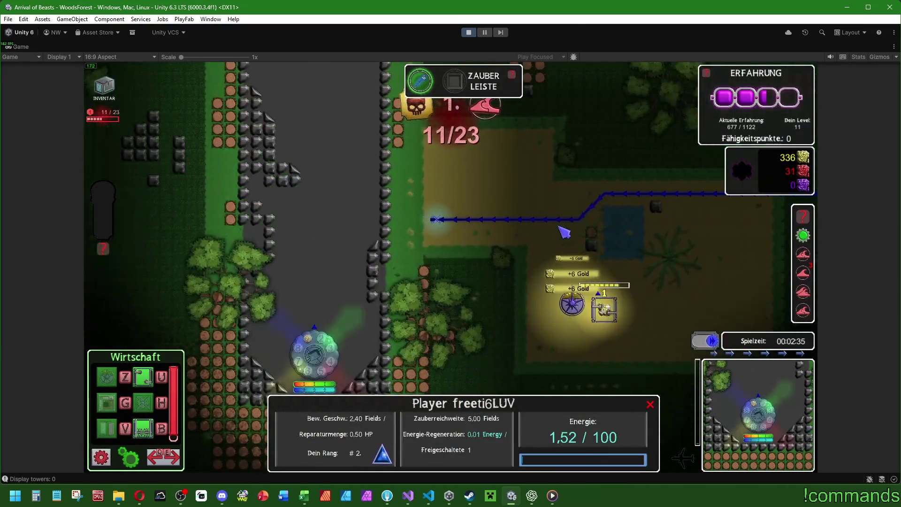
click(549, 275)
click(572, 304)
click(502, 272)
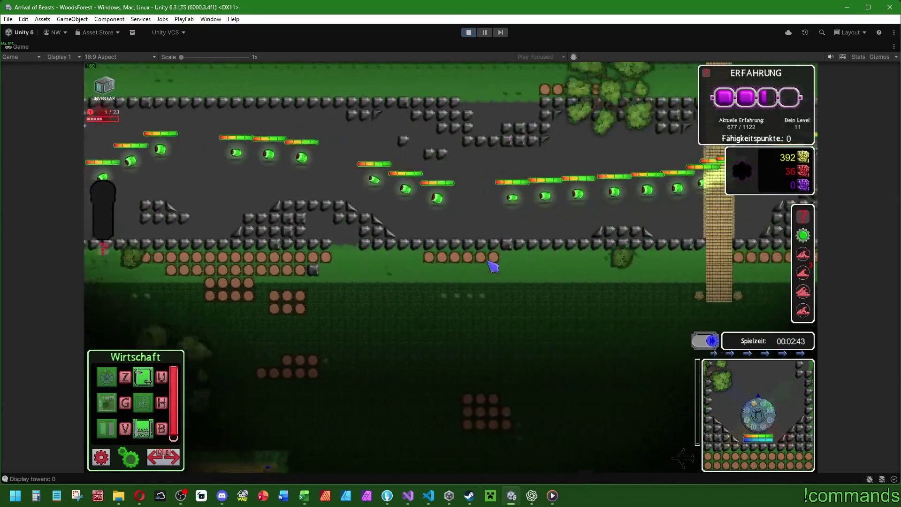
scroll(493, 266, up, 3)
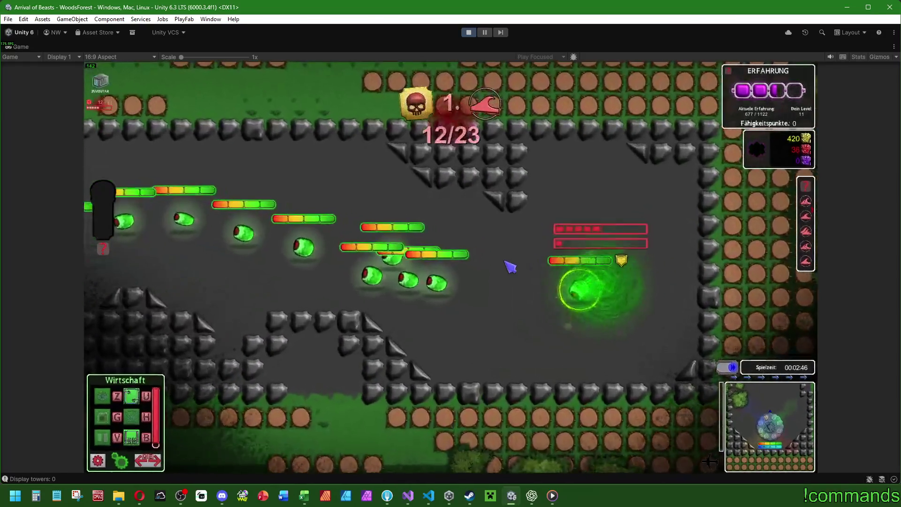
scroll(504, 262, down, 5)
Step: Switch the player's build bar to Militär and pick the Basisturm tower
click(476, 304)
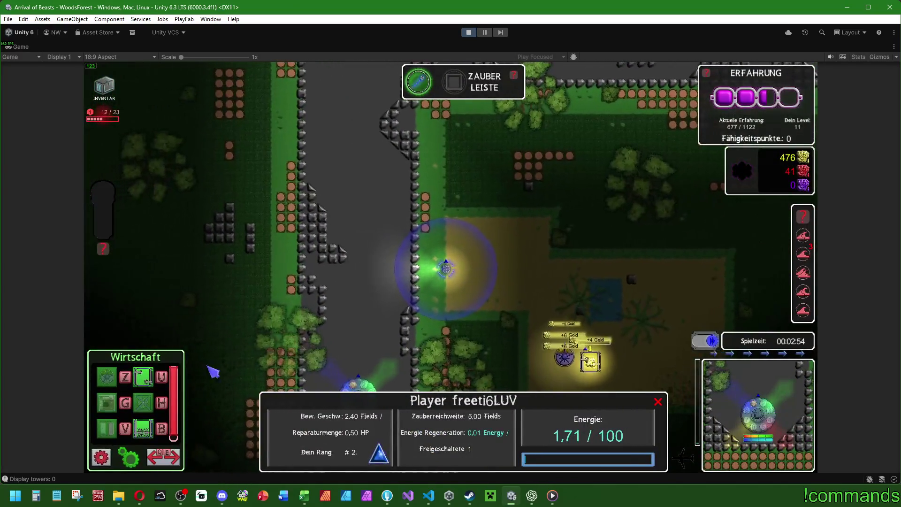
key(e)
click(111, 400)
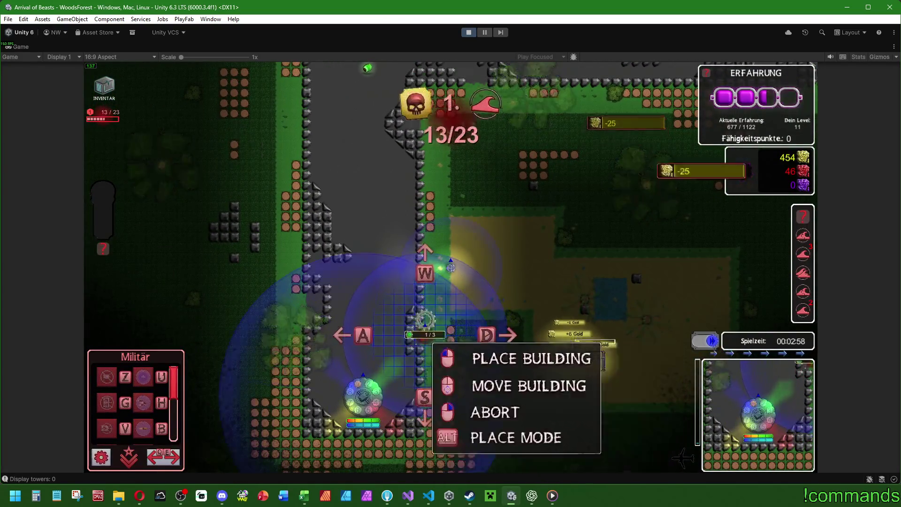
Step: Place the Basisturm beside the enemy path and upgrade it to level 3
click(510, 281)
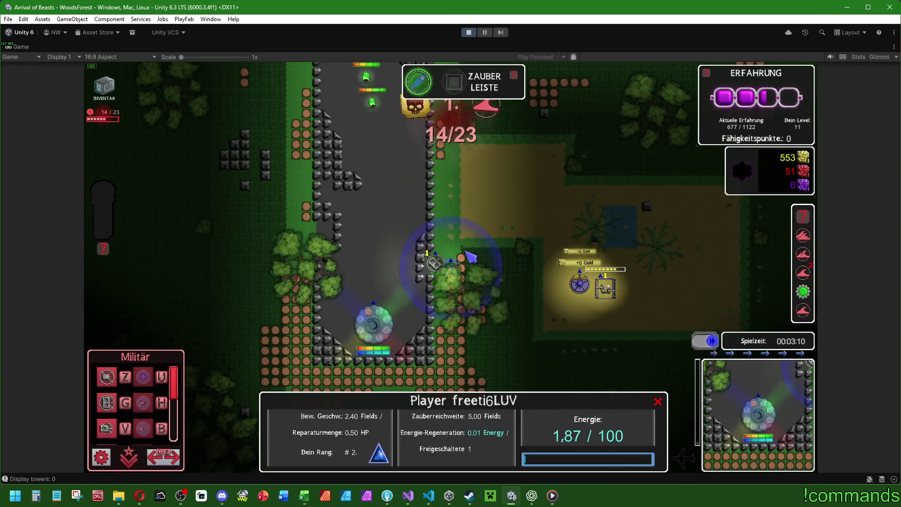
key(Escape)
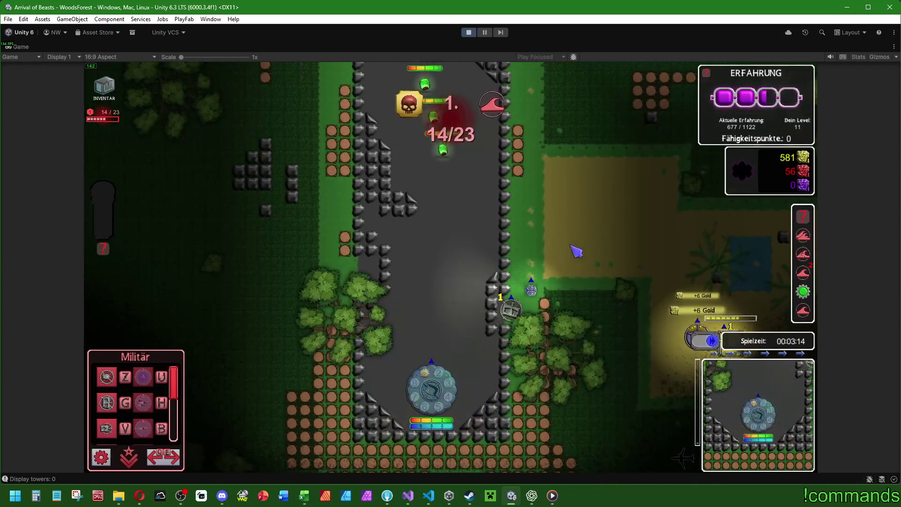
click(512, 307)
key(Escape)
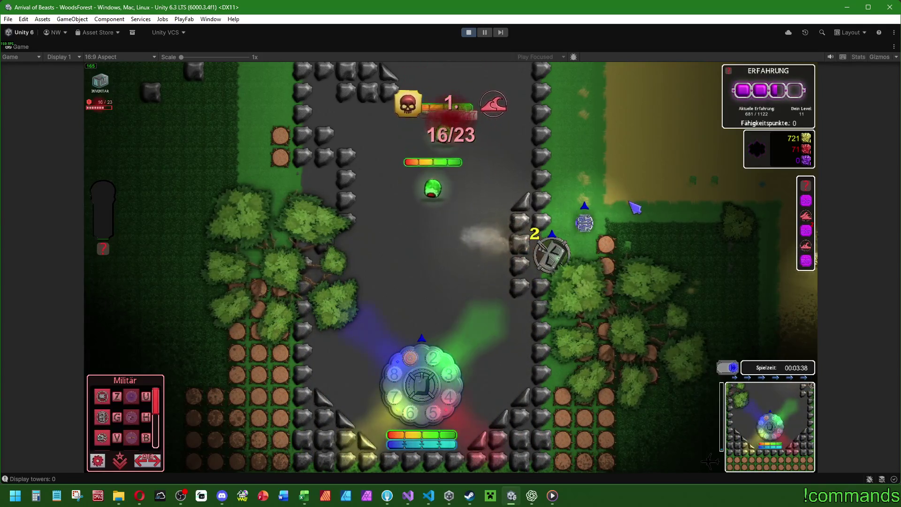
click(552, 254)
click(618, 382)
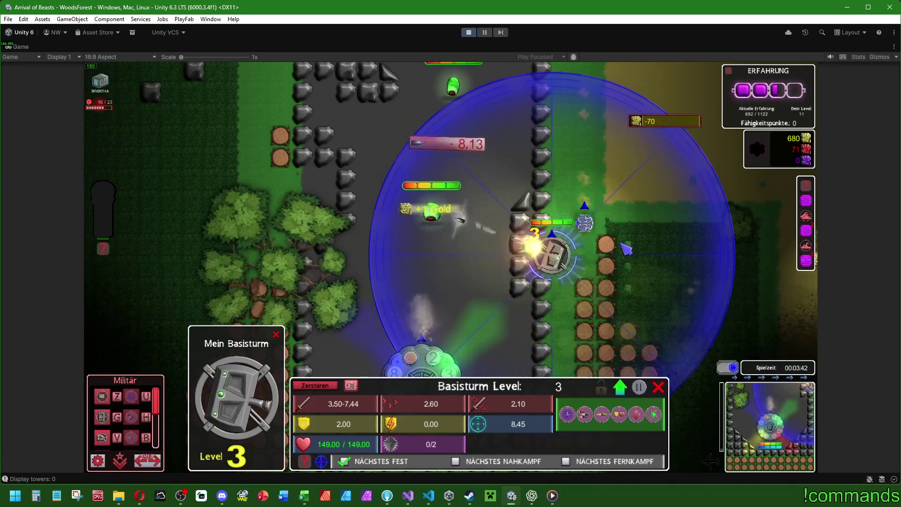
click(629, 245)
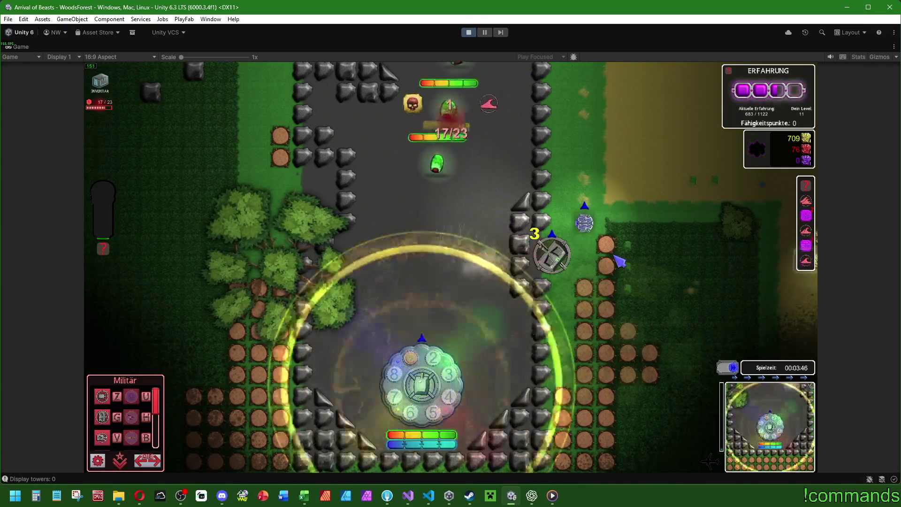
Step: Build a level 1 Startturm next to the Basisturm and select it
click(586, 233)
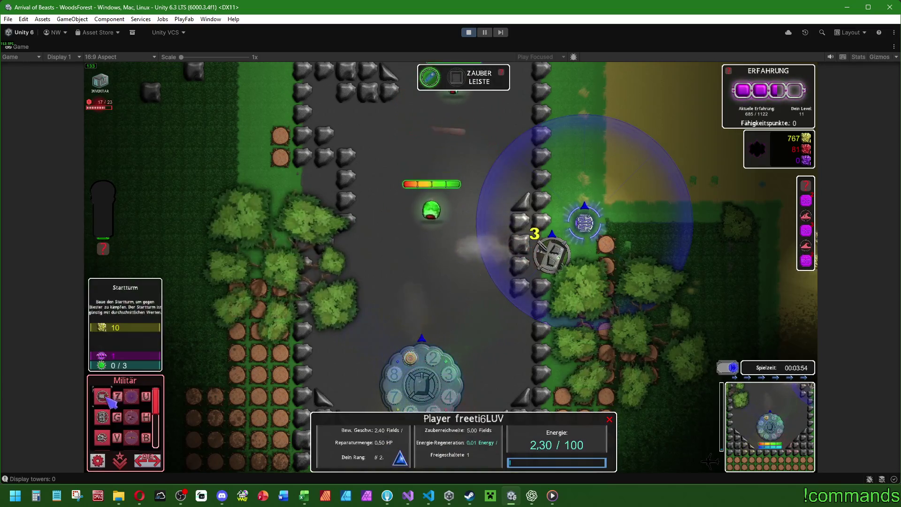
click(131, 397)
click(582, 212)
key(s)
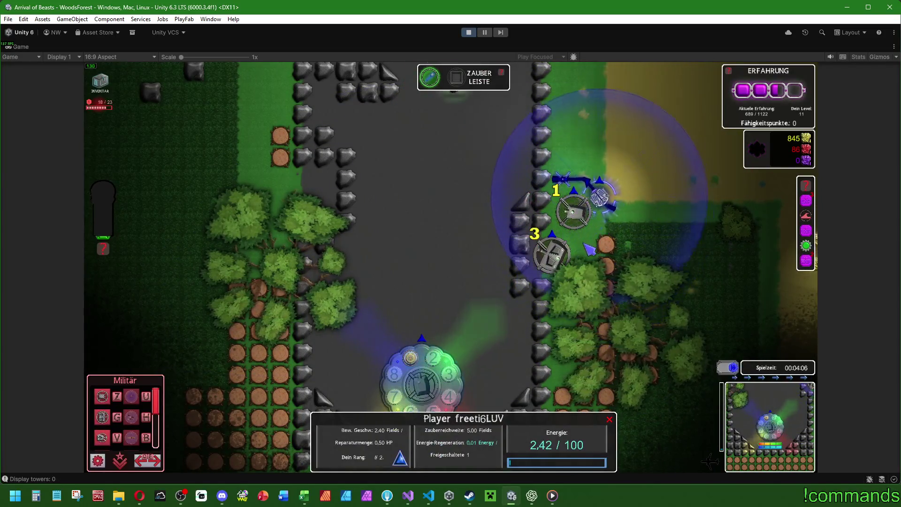
click(422, 385)
click(592, 211)
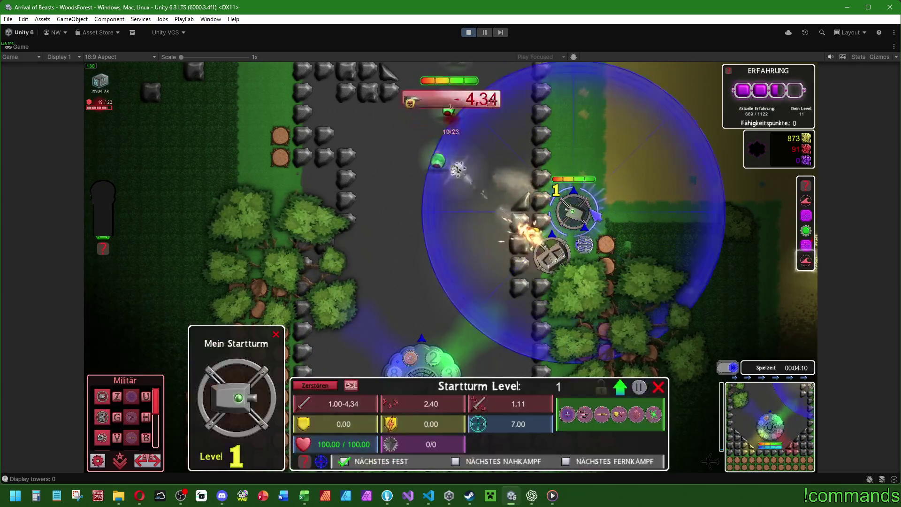
Step: Upgrade the Startturm to level 2, play on to wave 23/23, then pause
click(670, 177)
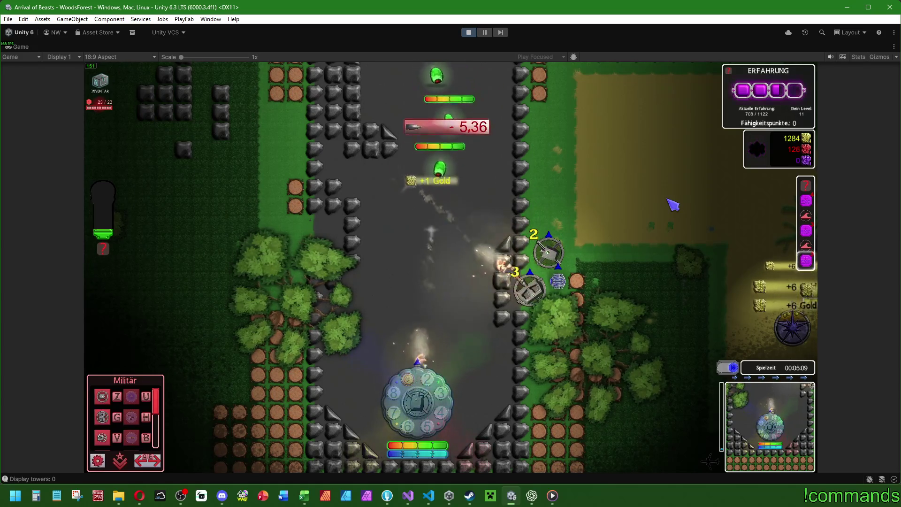
key(Escape)
Step: Check the audio settings, resume play, inspect a Bubble enemy and show the player's stats
click(451, 197)
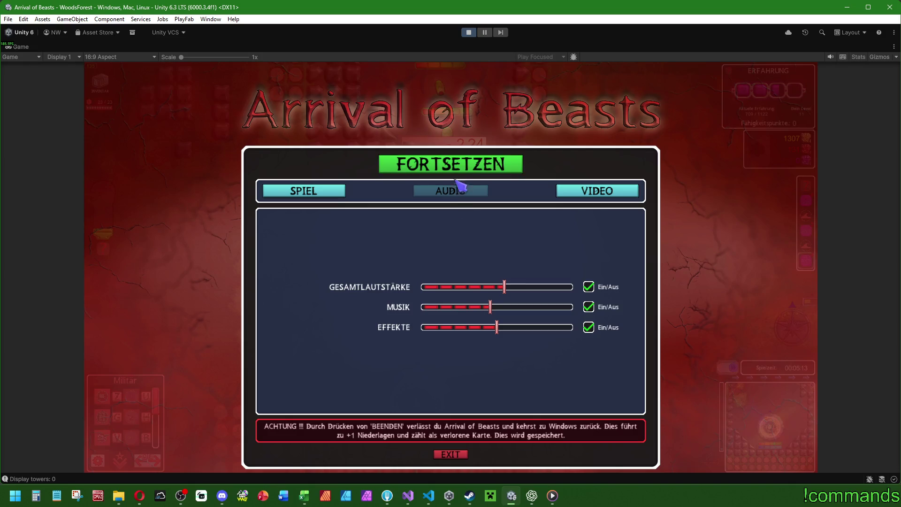
key(Escape)
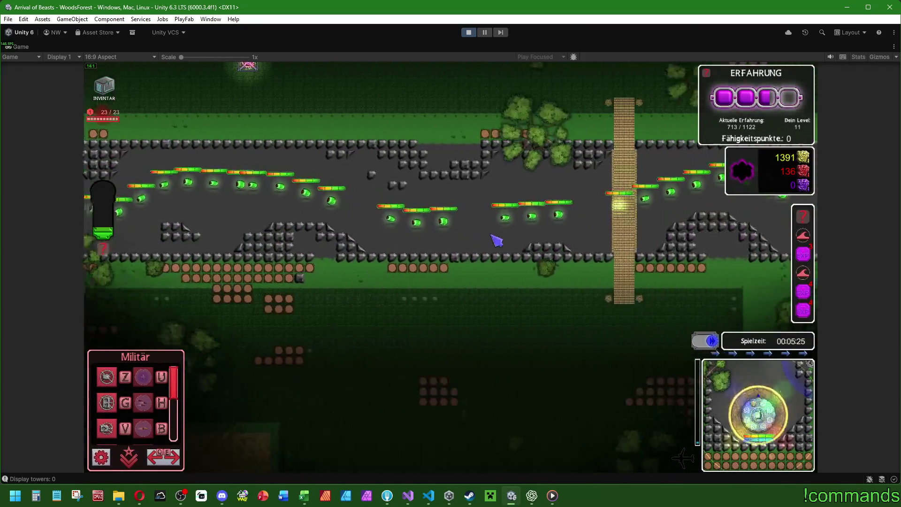
click(446, 221)
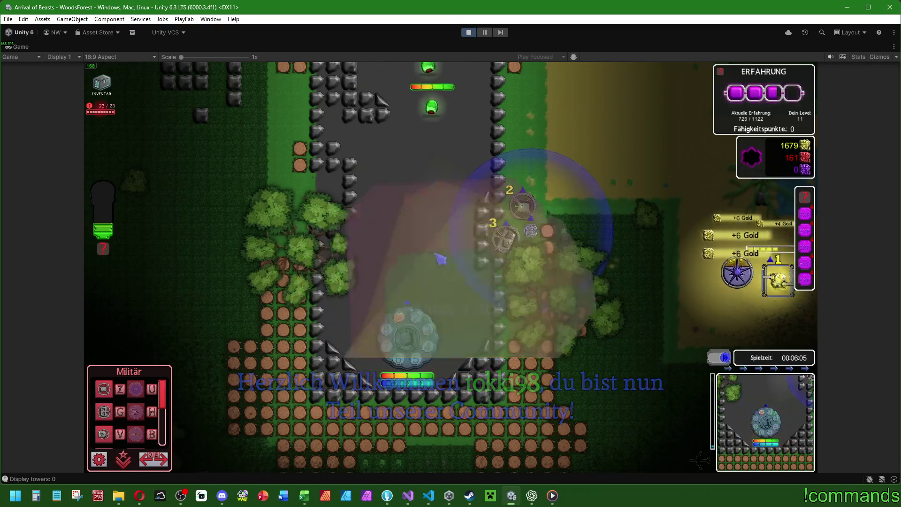
key(w)
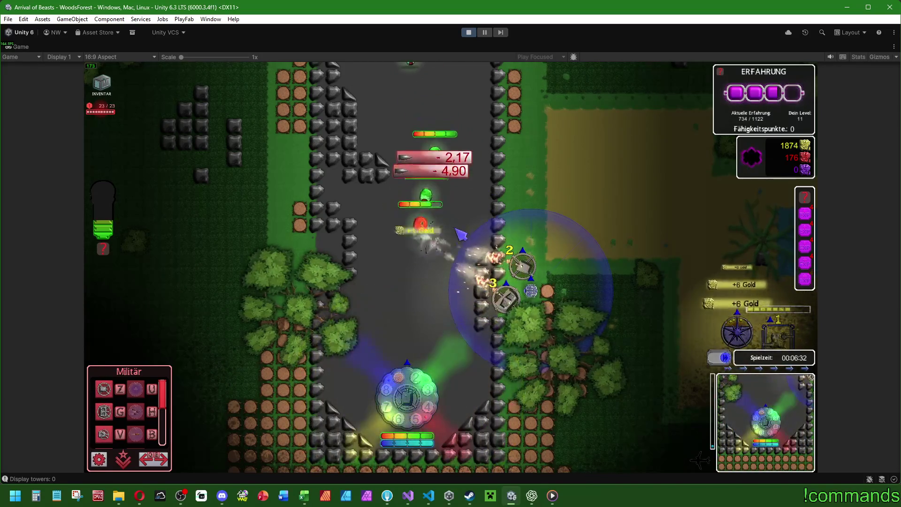
click(525, 271)
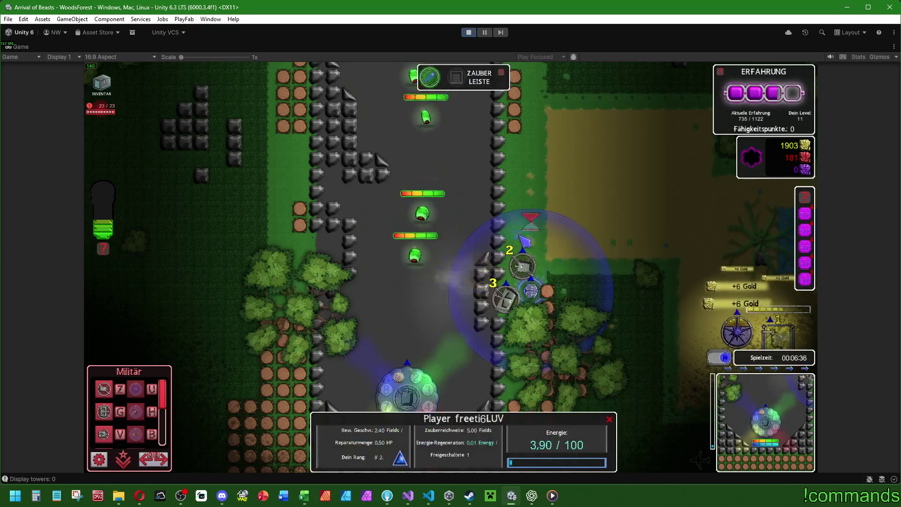
Step: Zoom out and play on to the SPIEL GEWONNEN screen, then un-maximize the Game view
click(581, 233)
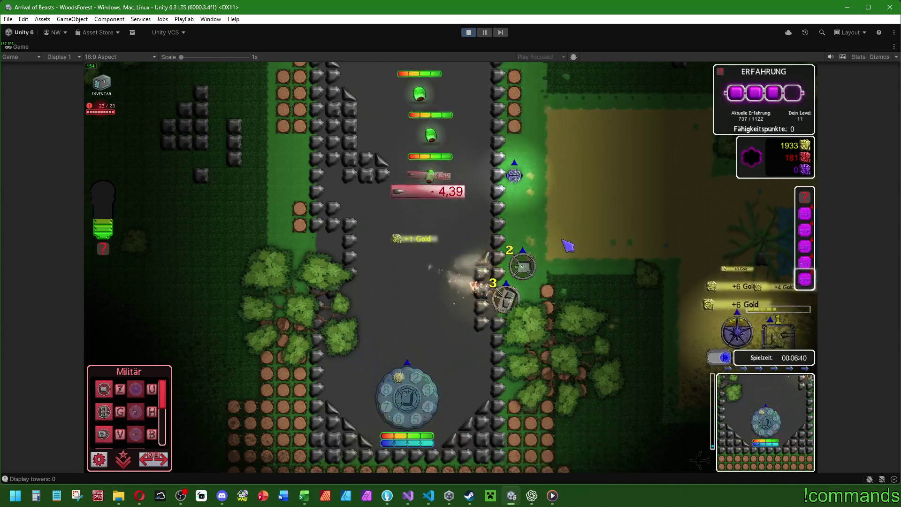
scroll(580, 226, down, 2)
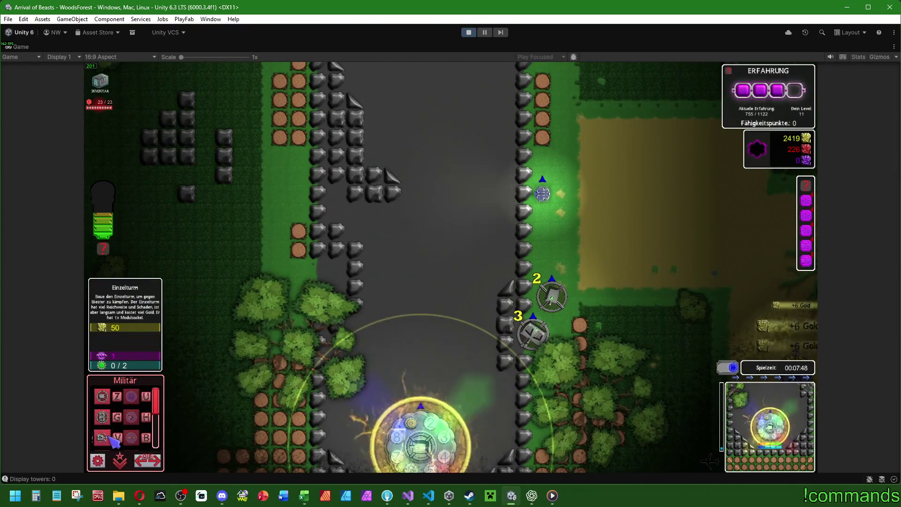
scroll(112, 439, down, 2)
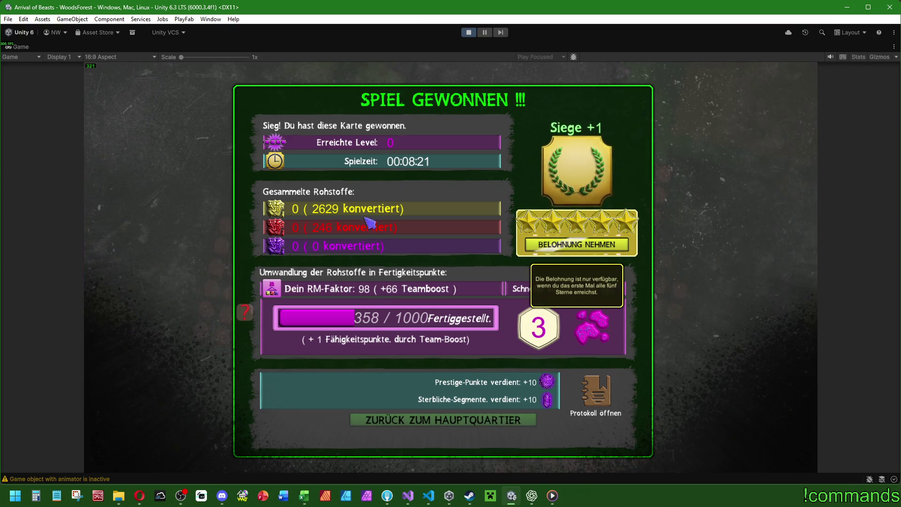
double_click(21, 47)
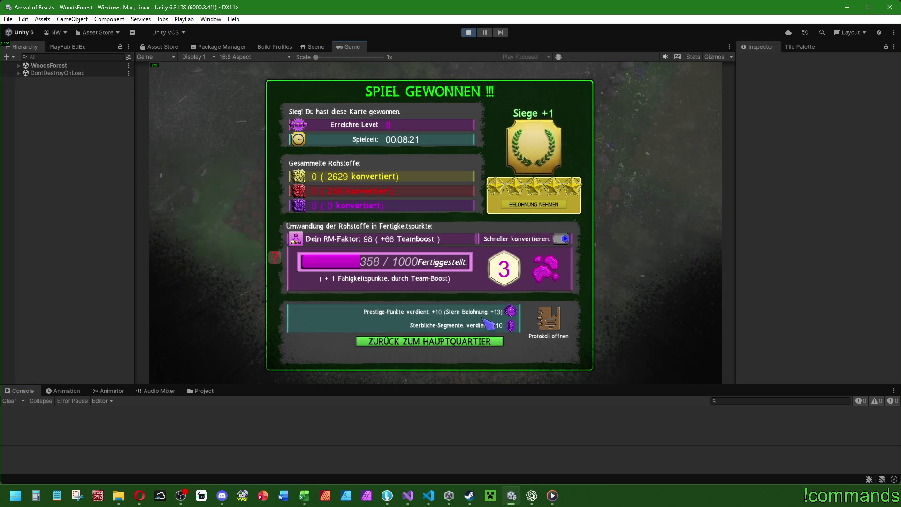
Step: Return to headquarters, close the skill-point and world panels, and view monsterscript.cs changes in Fork
click(476, 342)
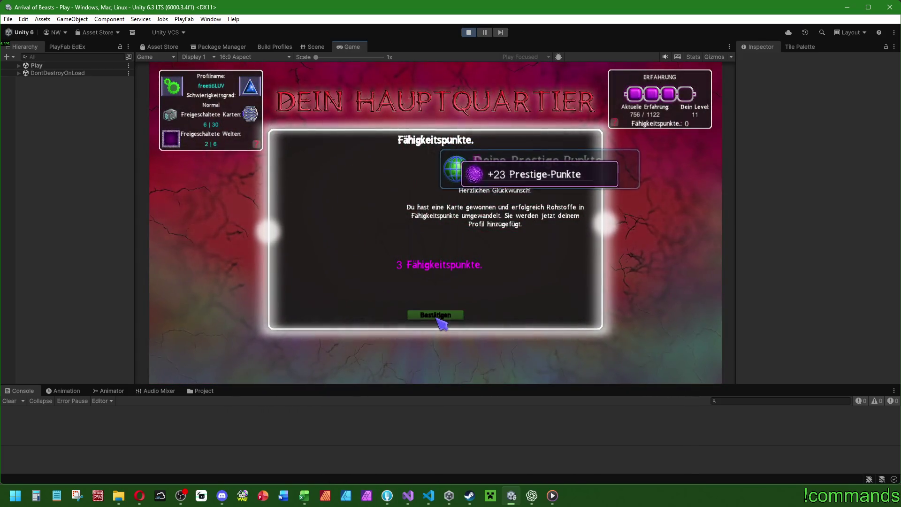
click(436, 316)
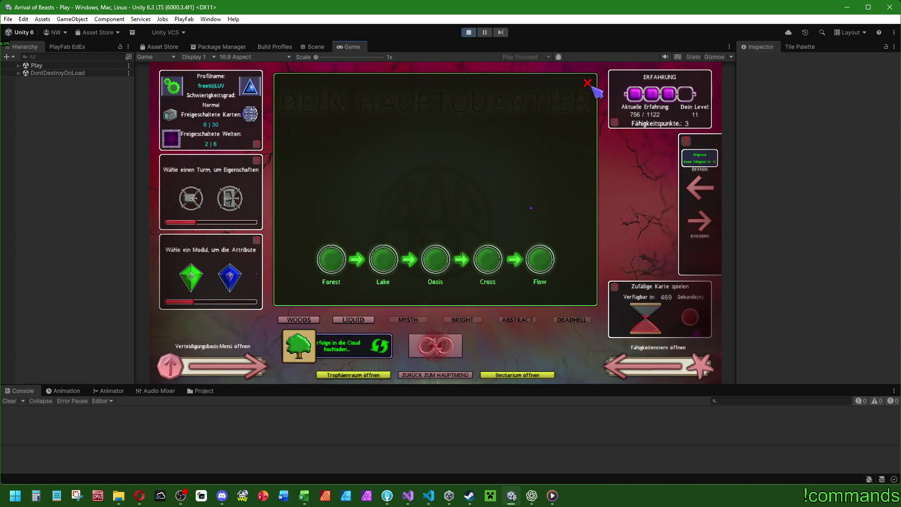
click(588, 83)
click(387, 496)
click(225, 113)
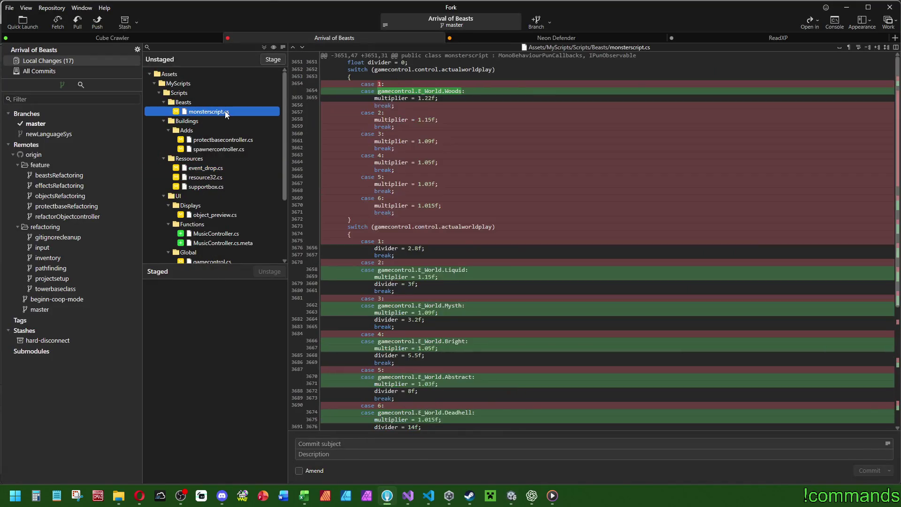
Step: Stage then unstage monsterscript.cs, and review protectbasecontroller, spawnercontroller, event_drop and supportbox diffs
click(273, 60)
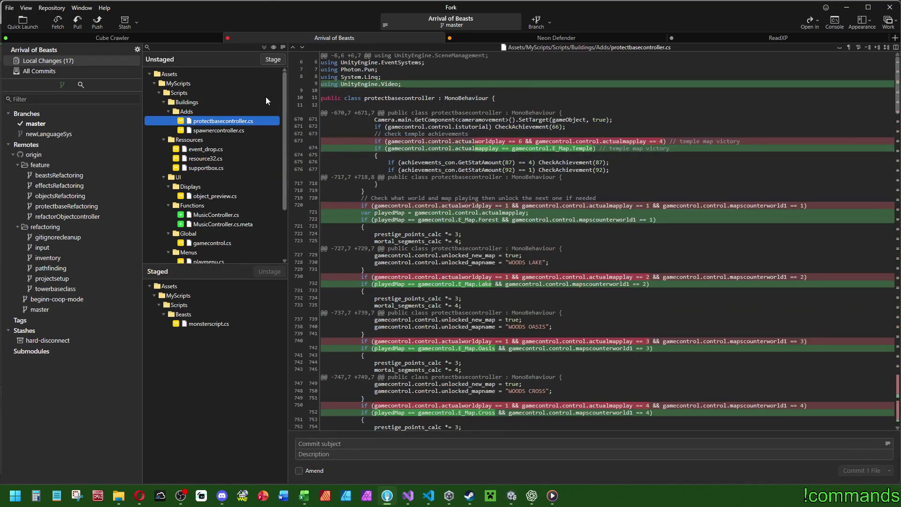
click(207, 323)
click(270, 271)
click(231, 141)
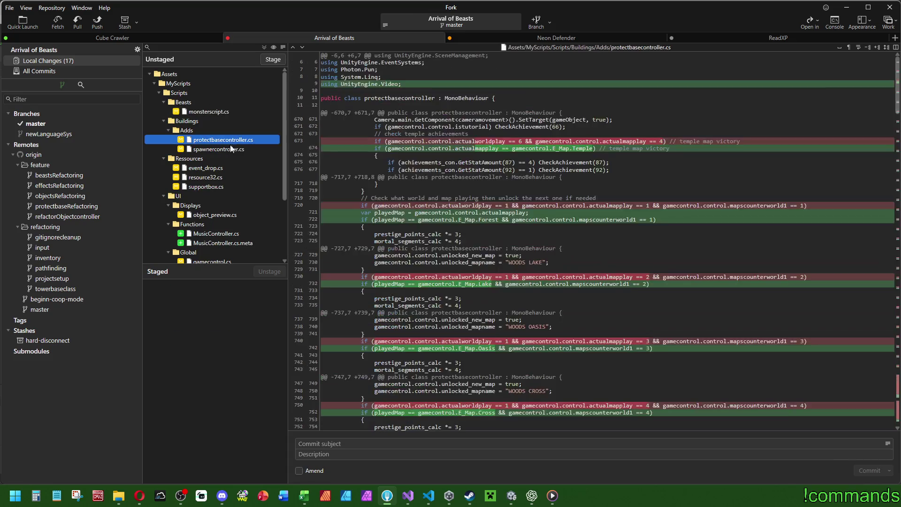
click(230, 150)
click(219, 170)
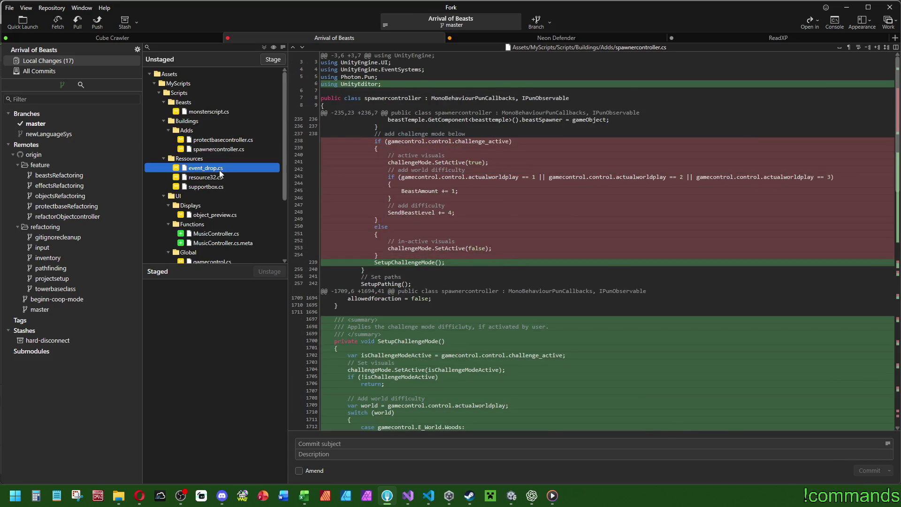
click(219, 186)
scroll(221, 178, down, 3)
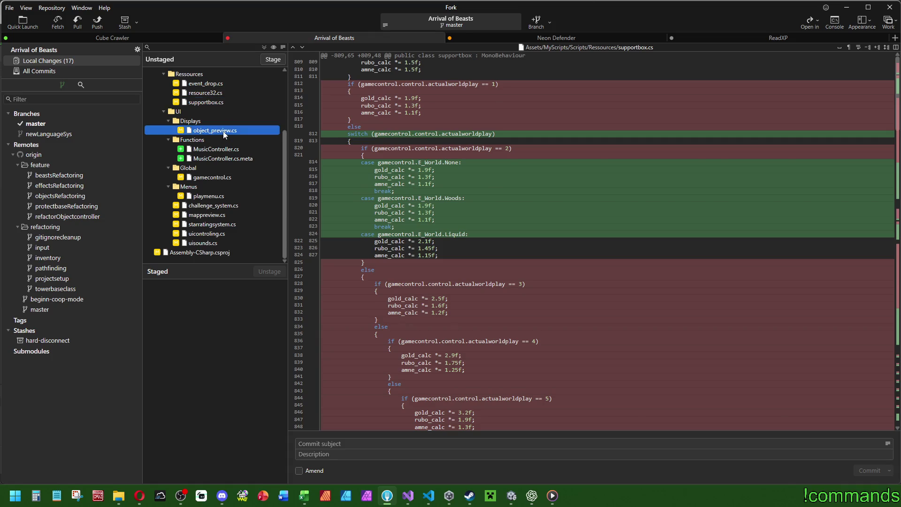
Step: Review the gamecontrol.cs, playmenu.cs and challenge_system.cs diffs
click(213, 177)
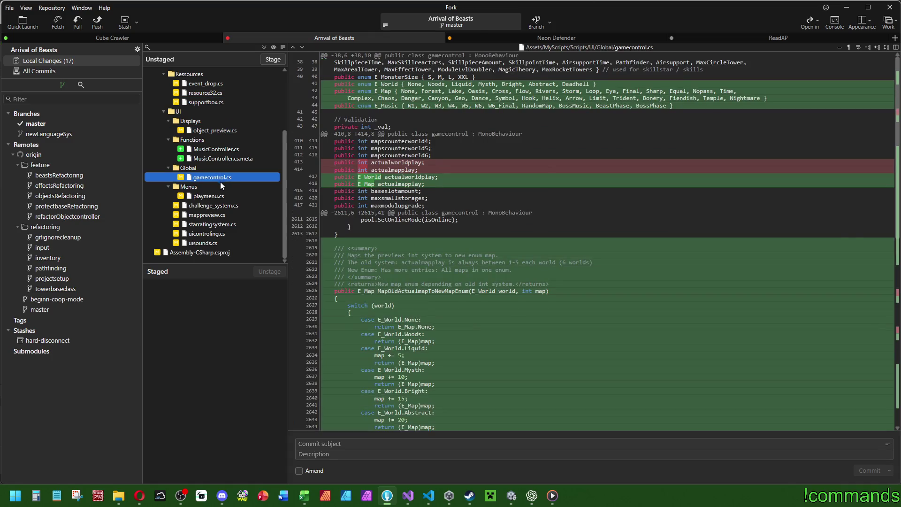
scroll(478, 298, down, 5)
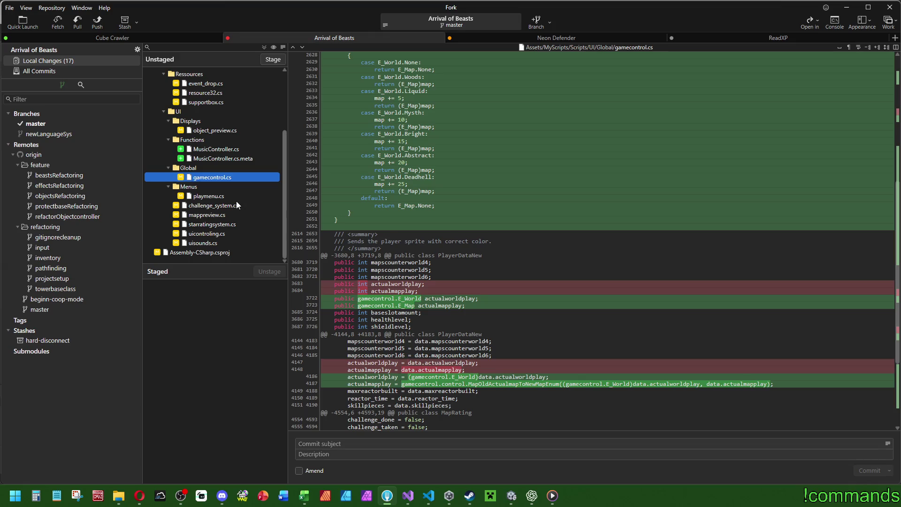
click(220, 197)
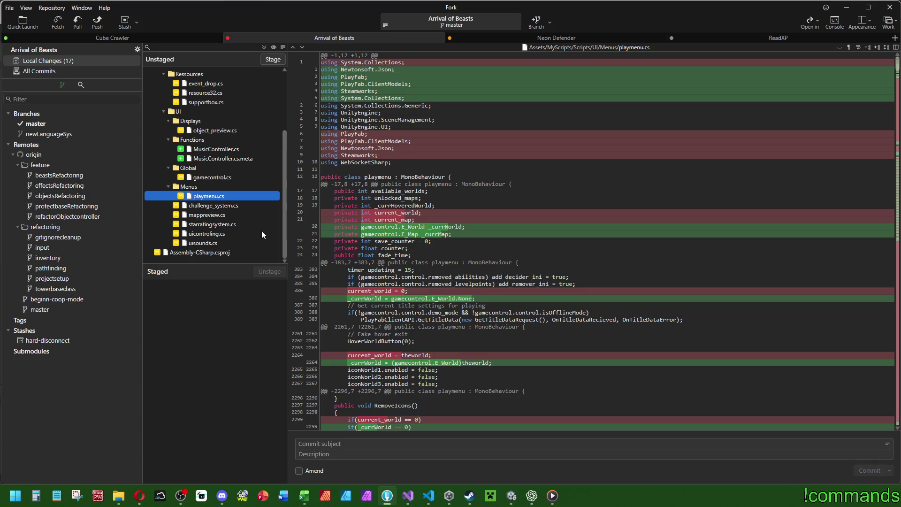
click(228, 207)
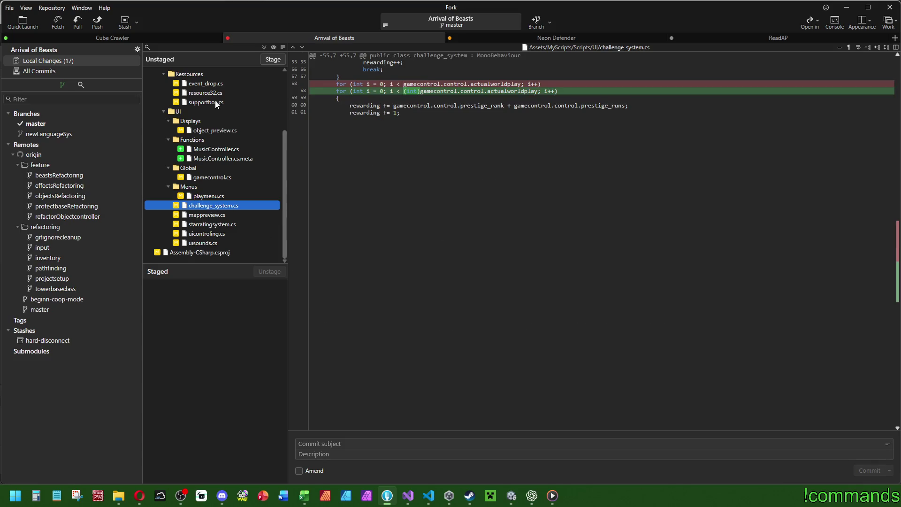
Step: Select the new map-conversion function in the gamecontrol.cs diff, then return to Unity
click(226, 177)
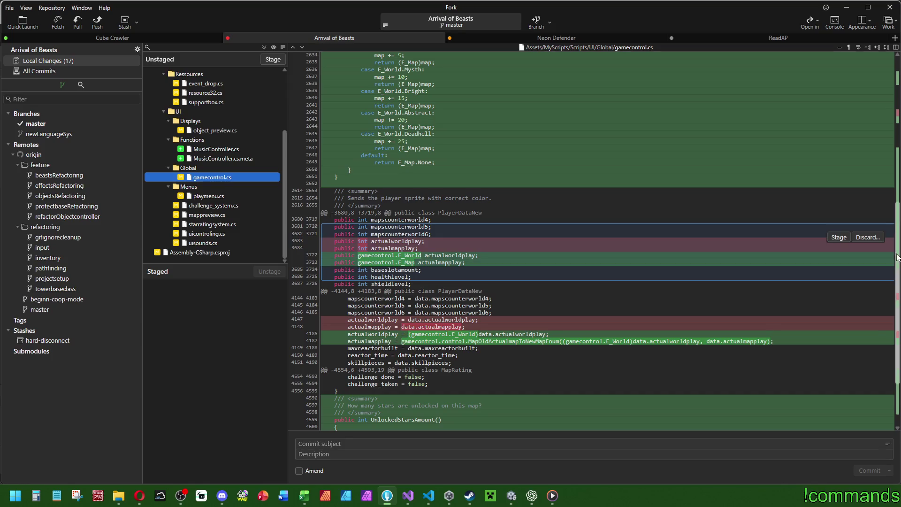
scroll(899, 276, down, 3)
scroll(899, 276, down, 2)
mouse_move(558, 327)
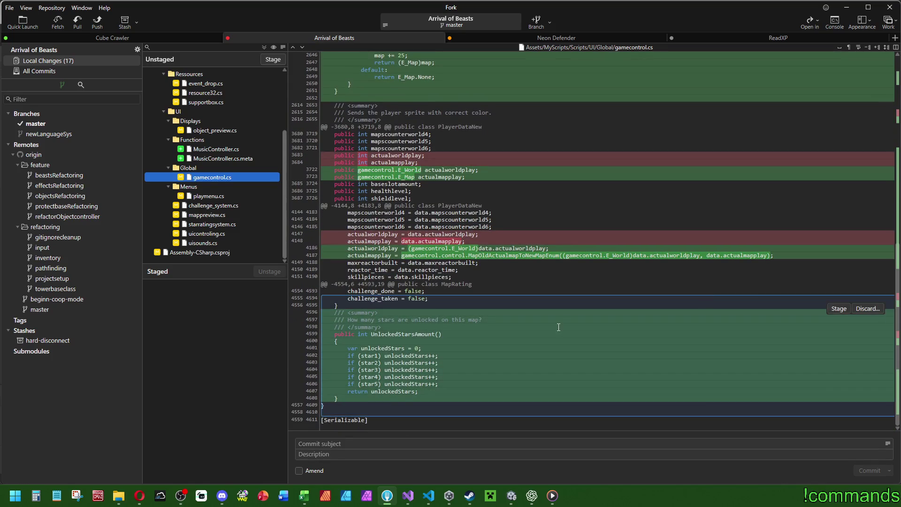
scroll(451, 220, up, 15)
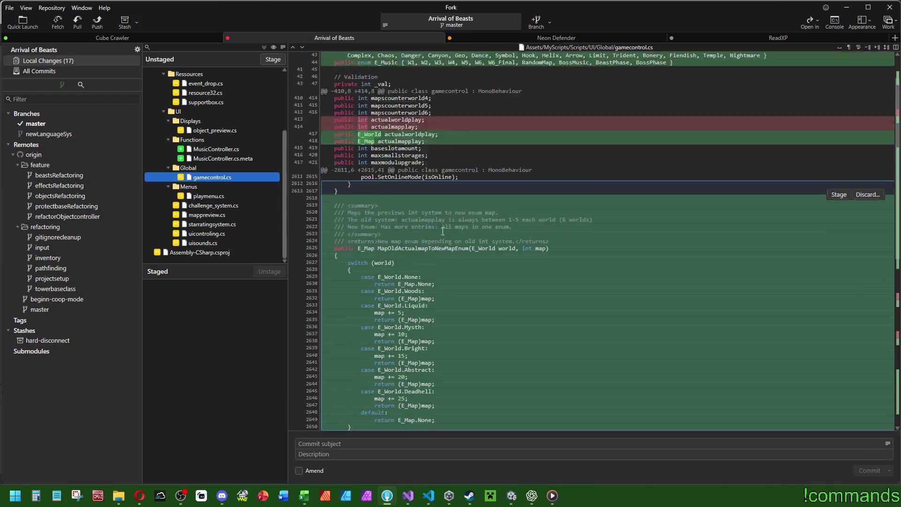
scroll(446, 221, down, 4)
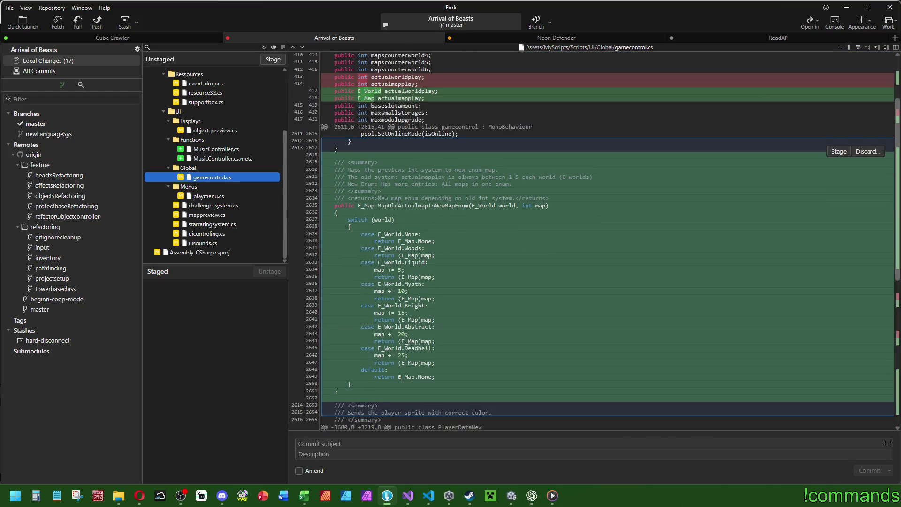
drag(362, 389, 364, 162)
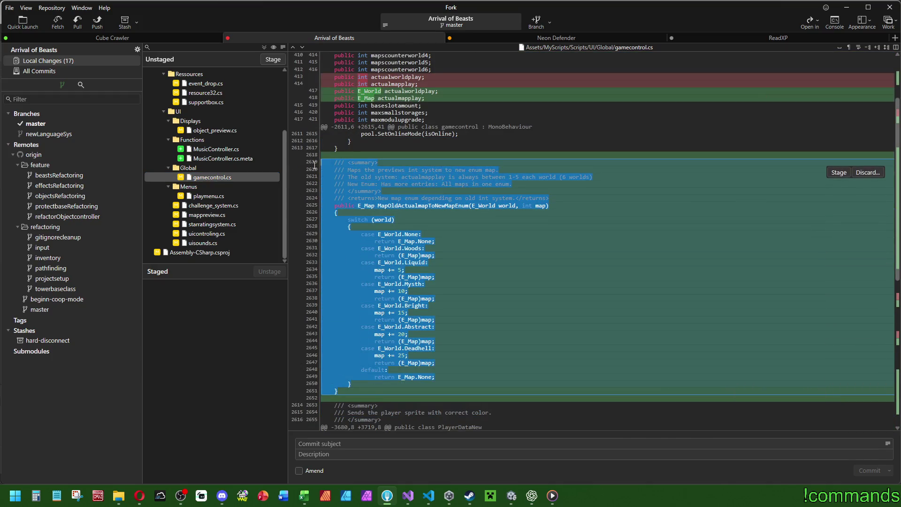
click(501, 279)
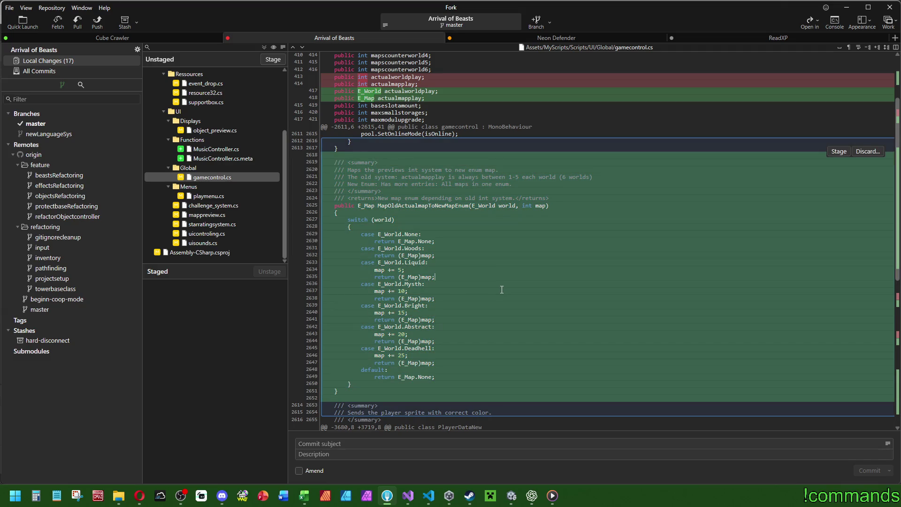
click(512, 496)
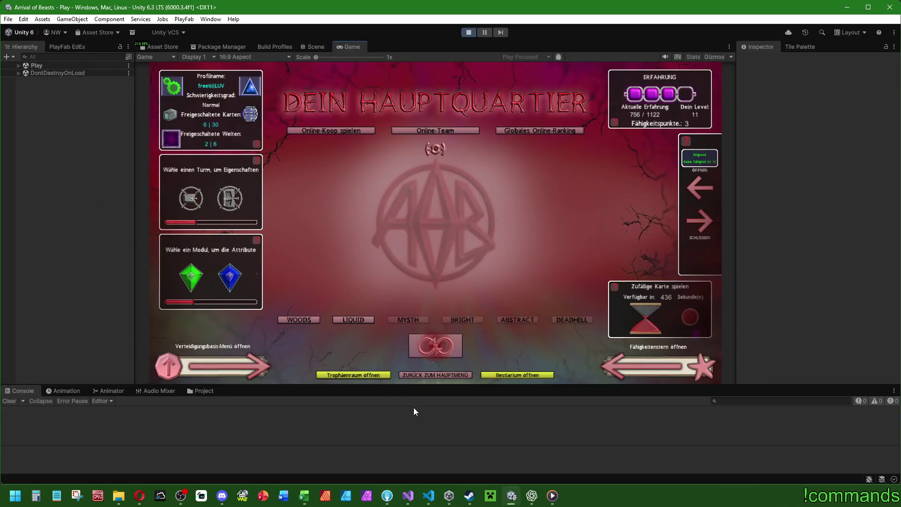
Step: Launch the Endloskarte map via START, Ja and KARTE STARTEN, then maximize the Game view
click(437, 358)
click(434, 331)
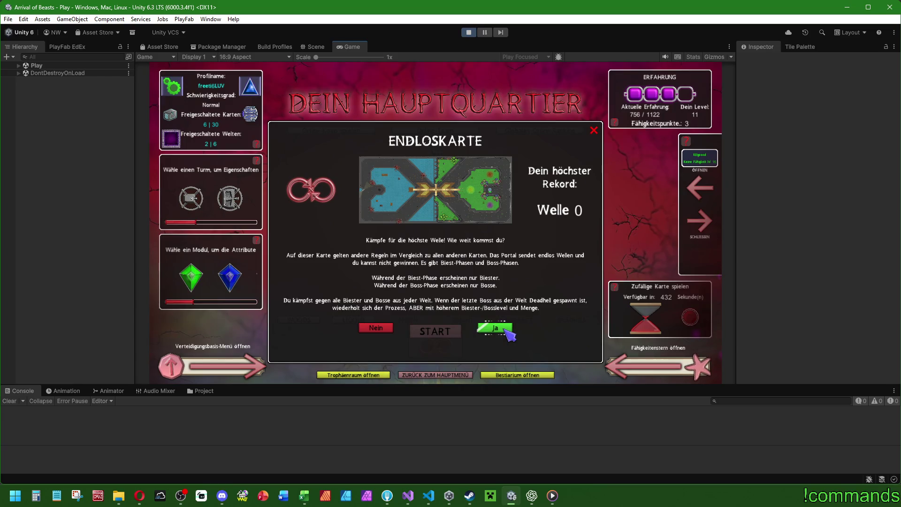
click(505, 329)
click(203, 310)
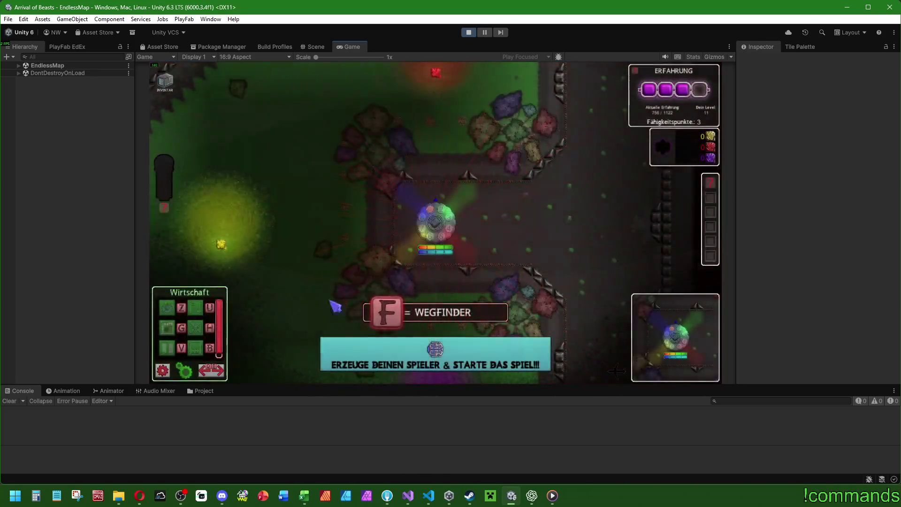
double_click(360, 47)
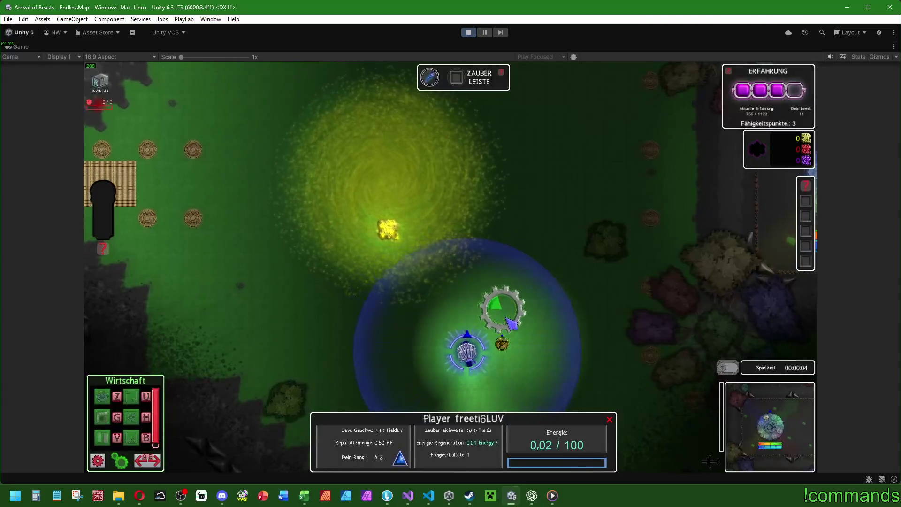
Step: Start sending the enemy waves and move the player unit along the path to new spots
click(528, 320)
click(726, 368)
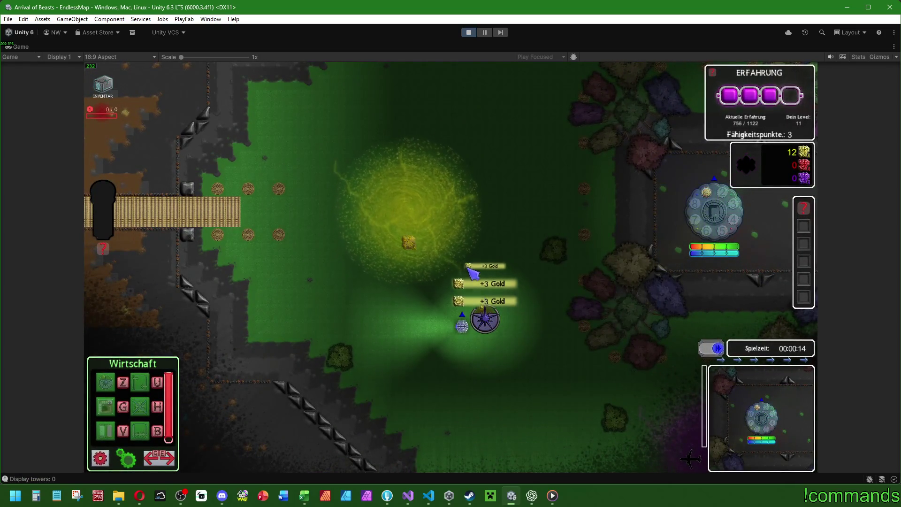
click(463, 324)
right_click(431, 248)
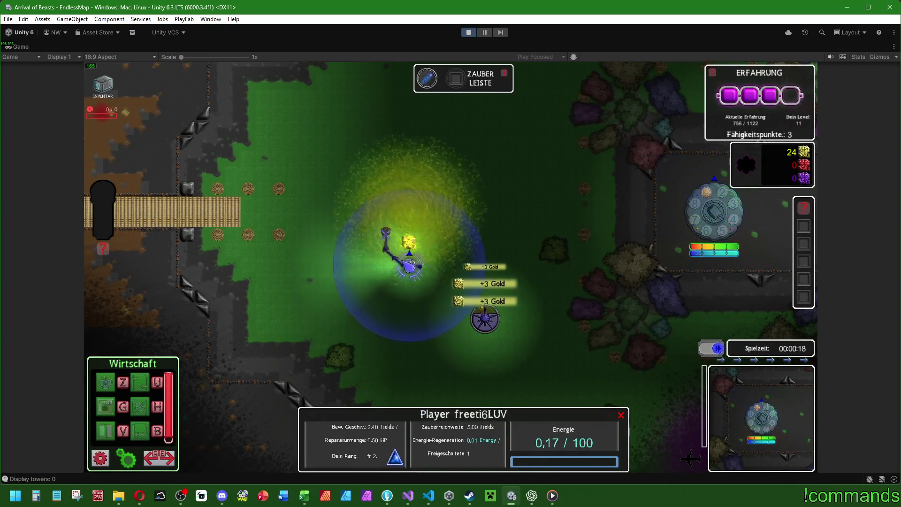
right_click(431, 249)
right_click(401, 219)
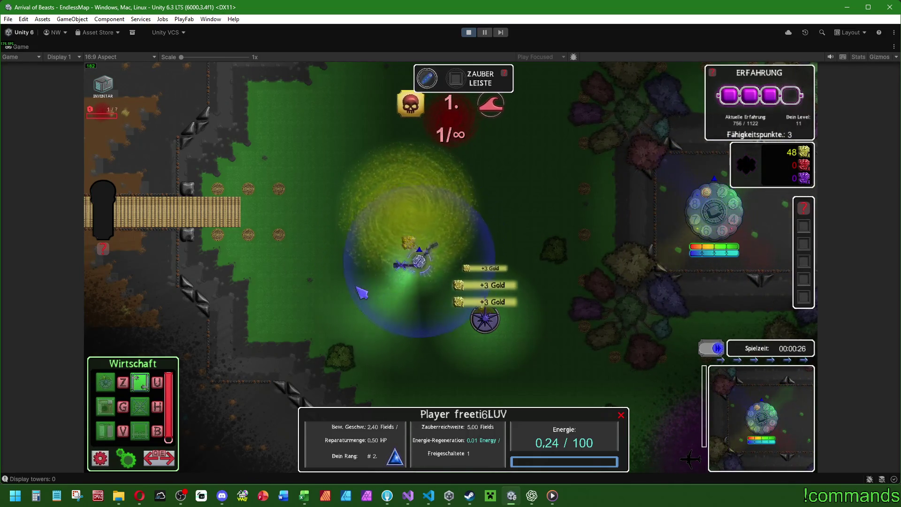
Step: Build a gold-producing building for 40 gold near the player unit
click(139, 382)
click(441, 215)
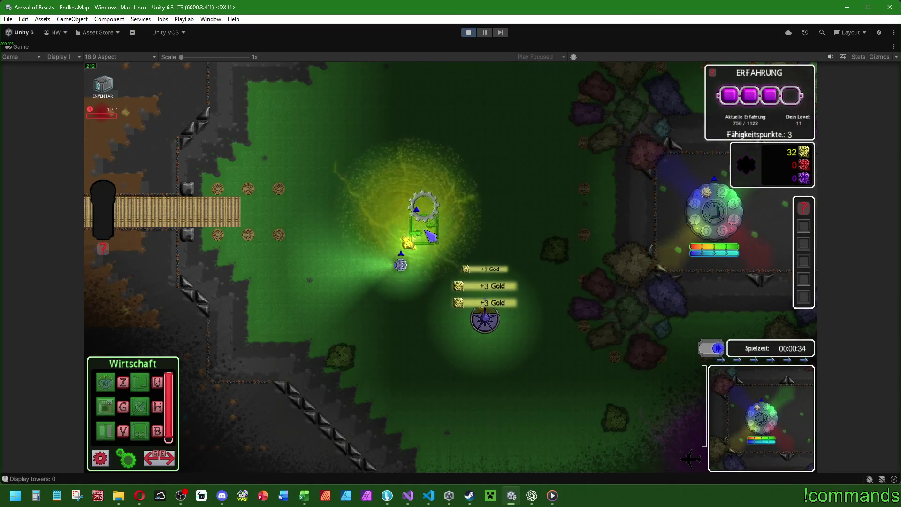
click(415, 266)
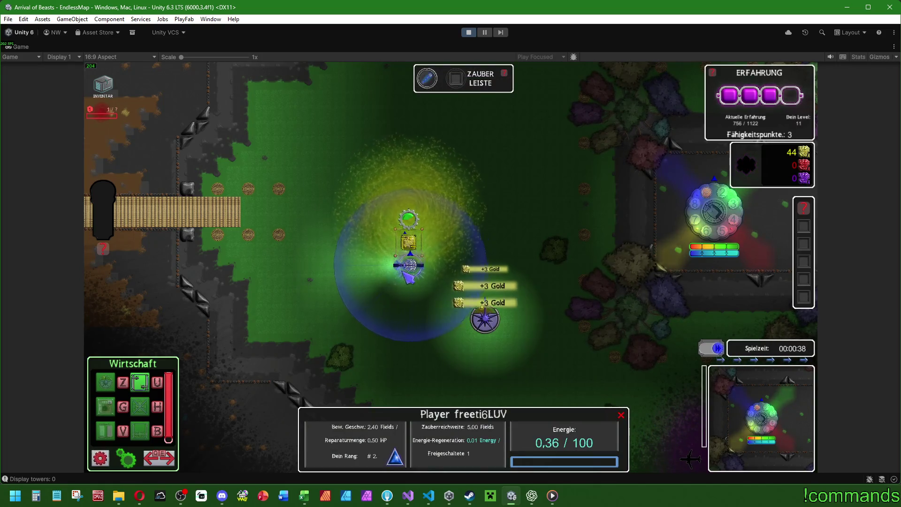
click(422, 310)
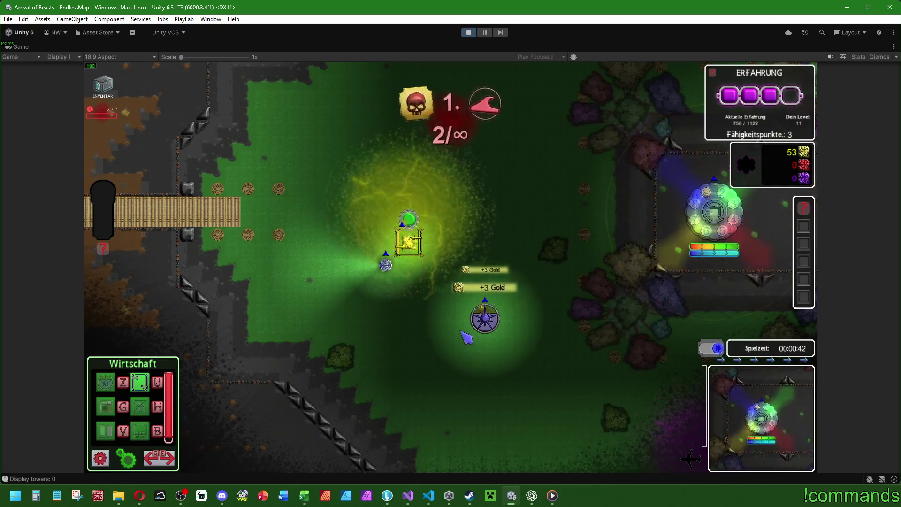
Step: Open the Hauptbasis details, upgrade the main base to Level 3, and close its panel
key(h)
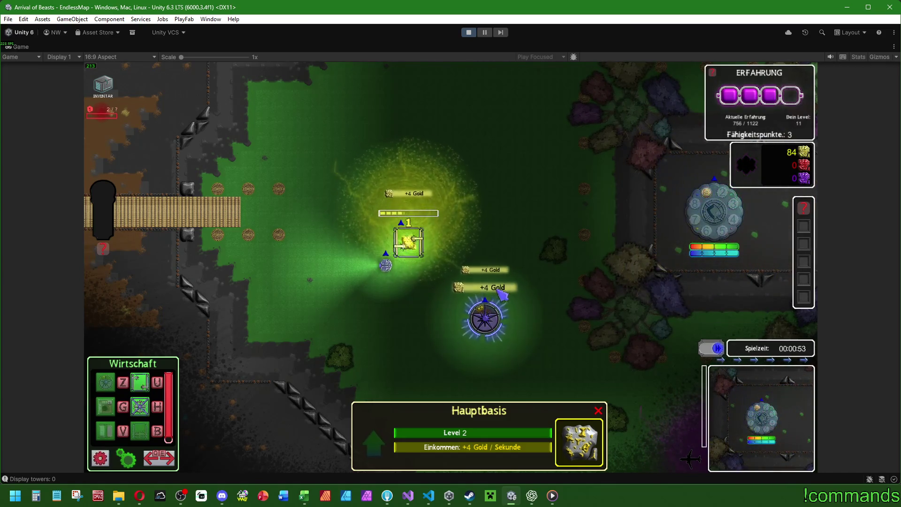
key(a)
key(a)
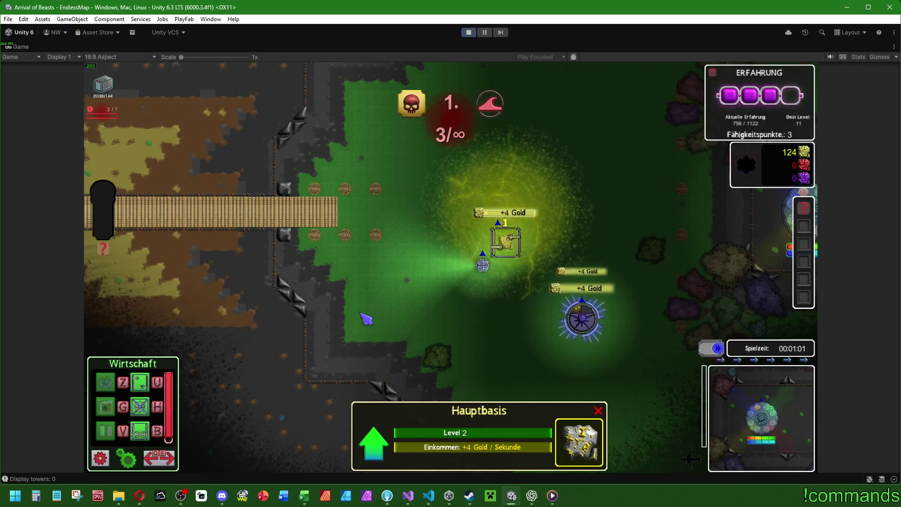
key(a)
key(w)
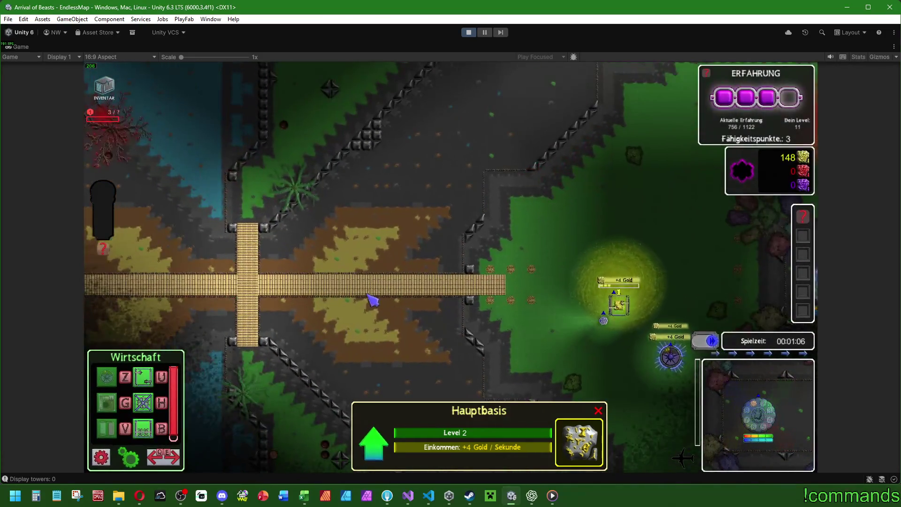
key(a)
key(s)
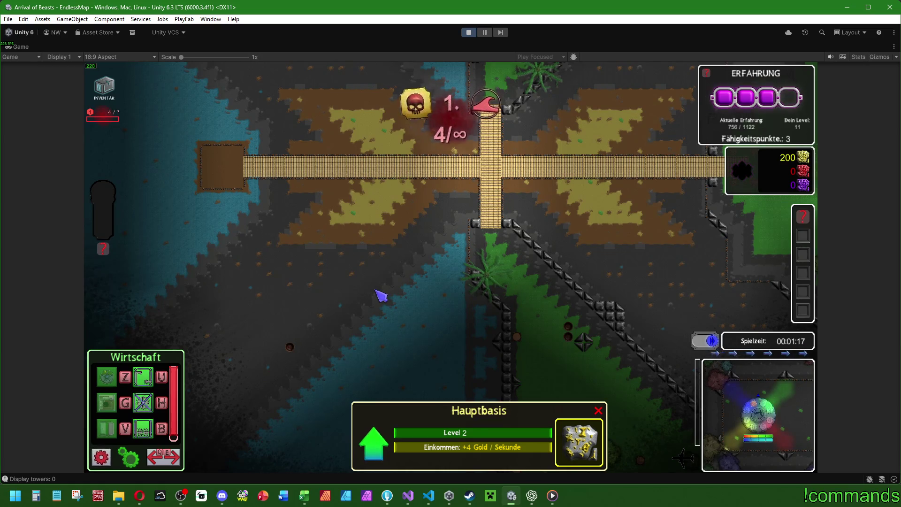
key(w)
key(d)
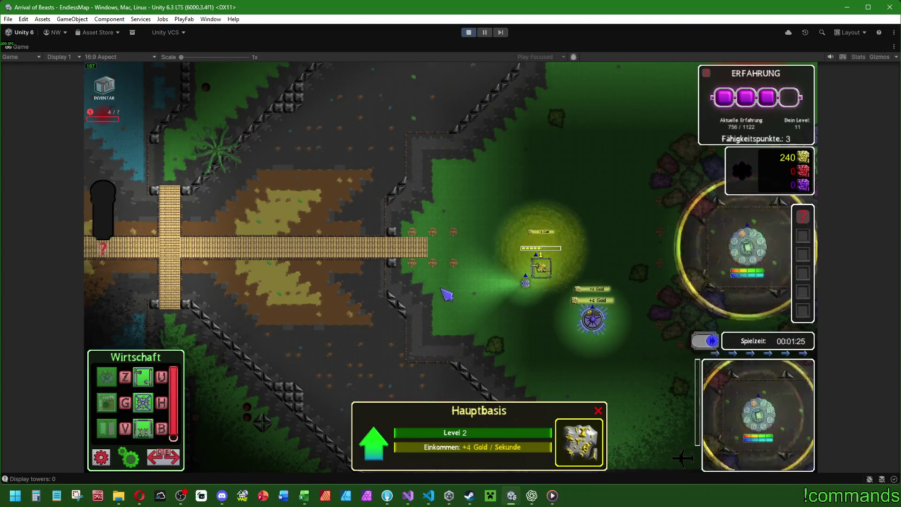
key(u)
click(518, 323)
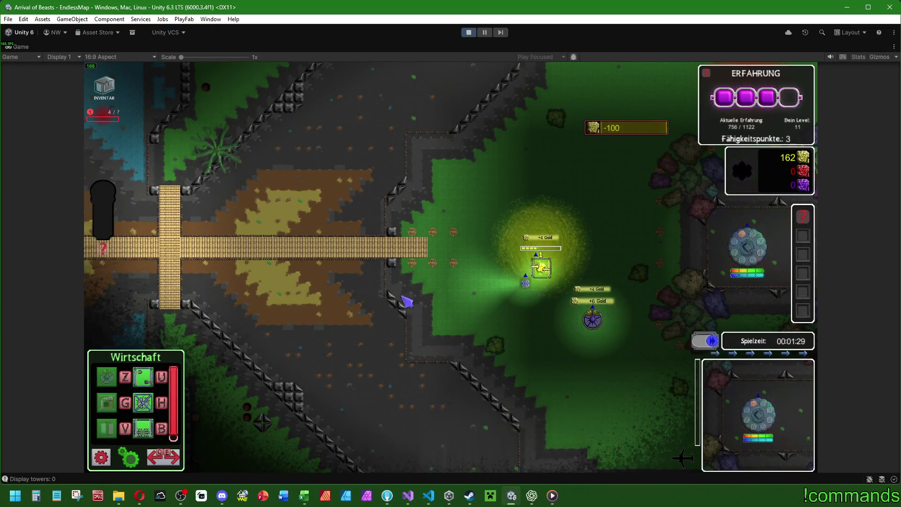
Step: Restore the normal editor layout around the Game view
key(space)
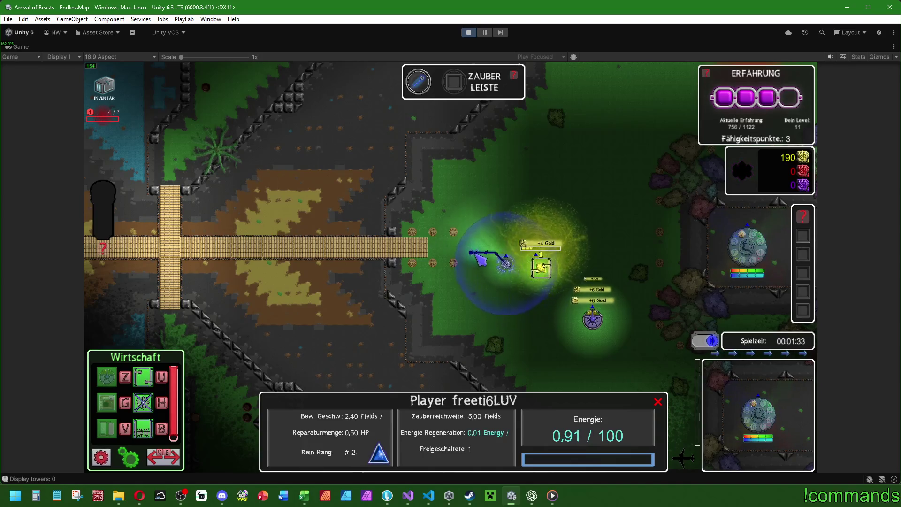
key(space)
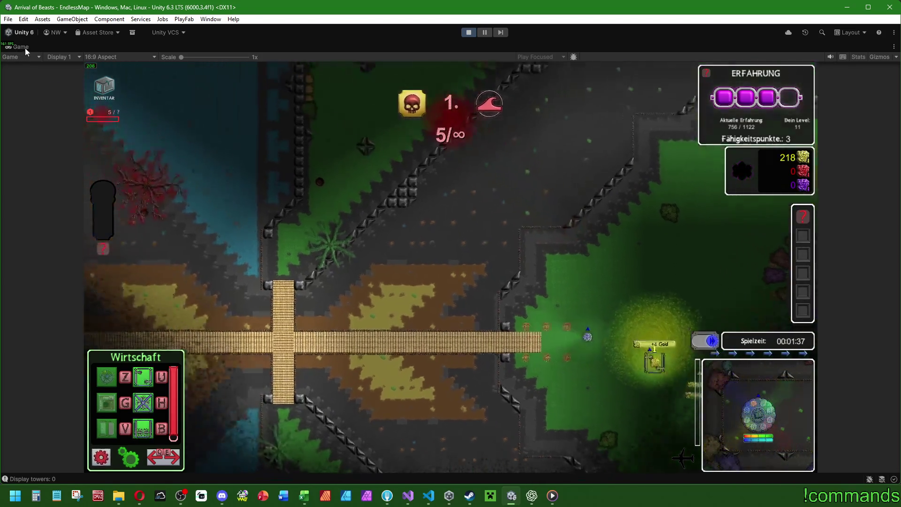
key(shift+space)
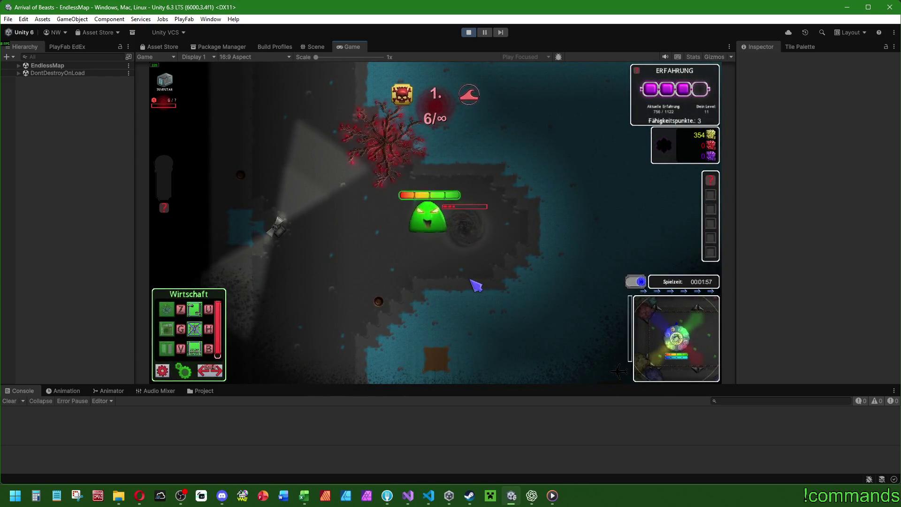
Step: Toggle the Verteidigungsbasis stats panel on and off
scroll(484, 291, up, 2)
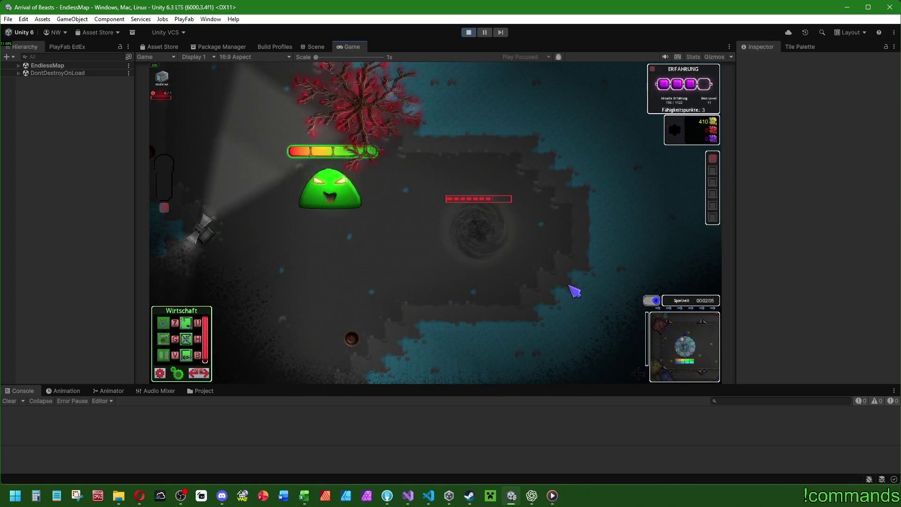
key(space)
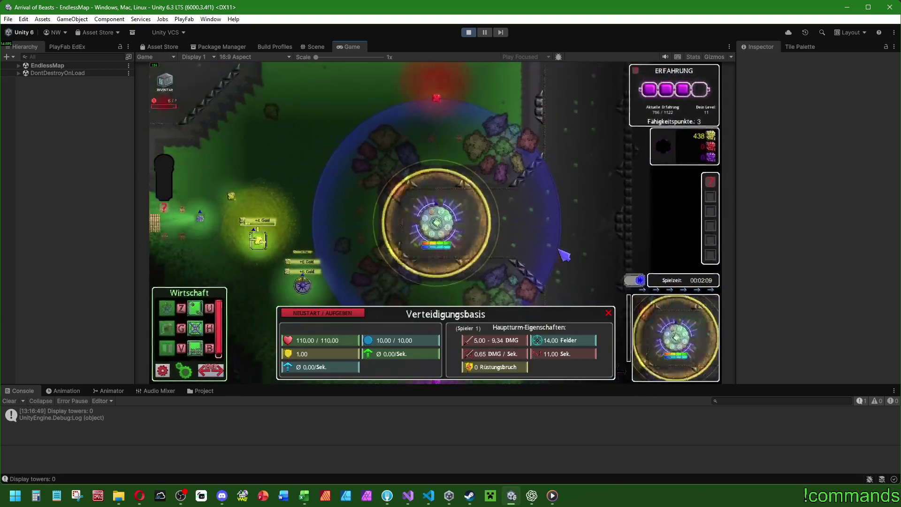
key(space)
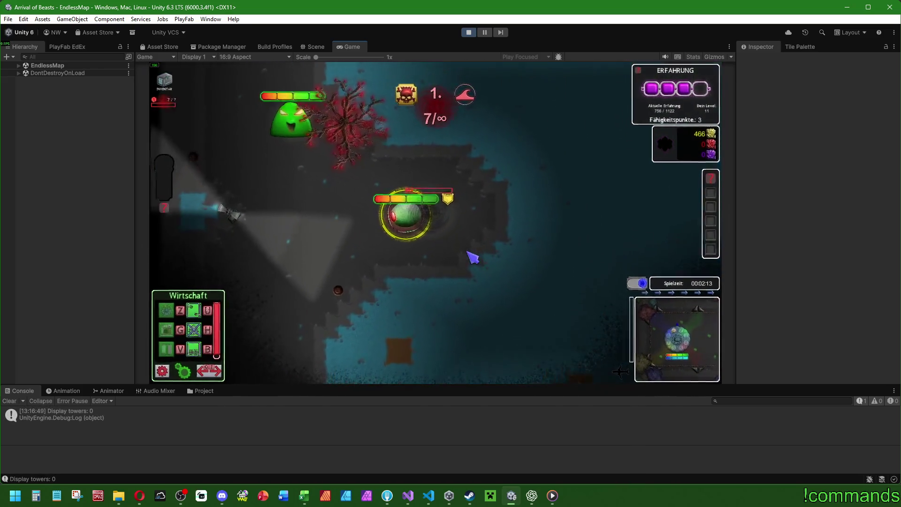
Step: Inspect the Thurn, Eagloss and Jellodry enemy stats and clear the Console
click(426, 202)
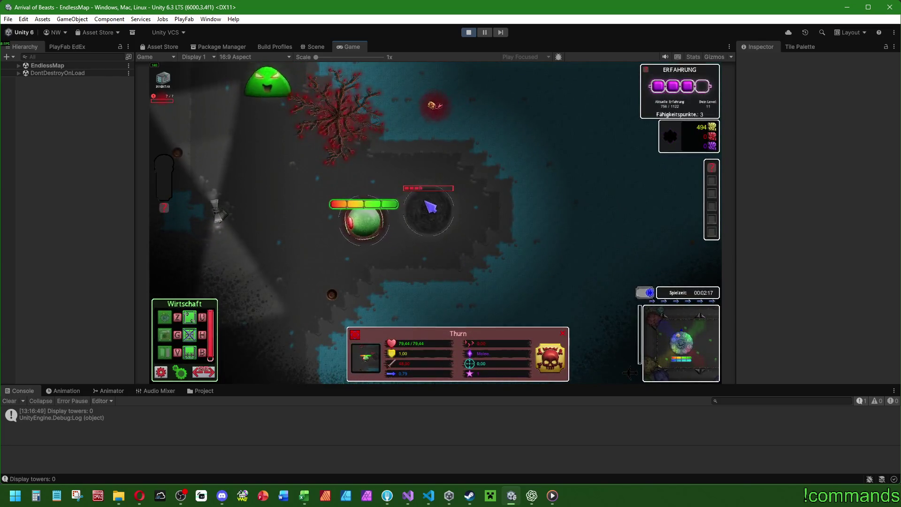
click(539, 268)
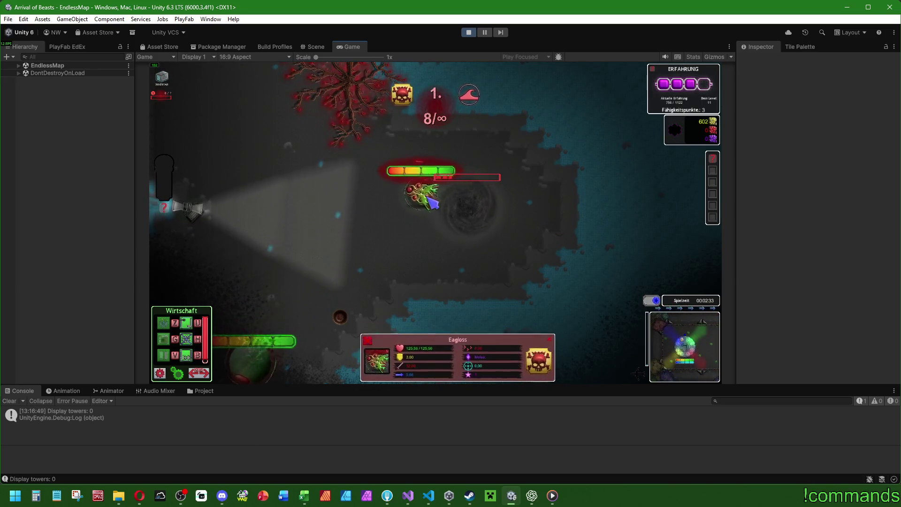
click(440, 282)
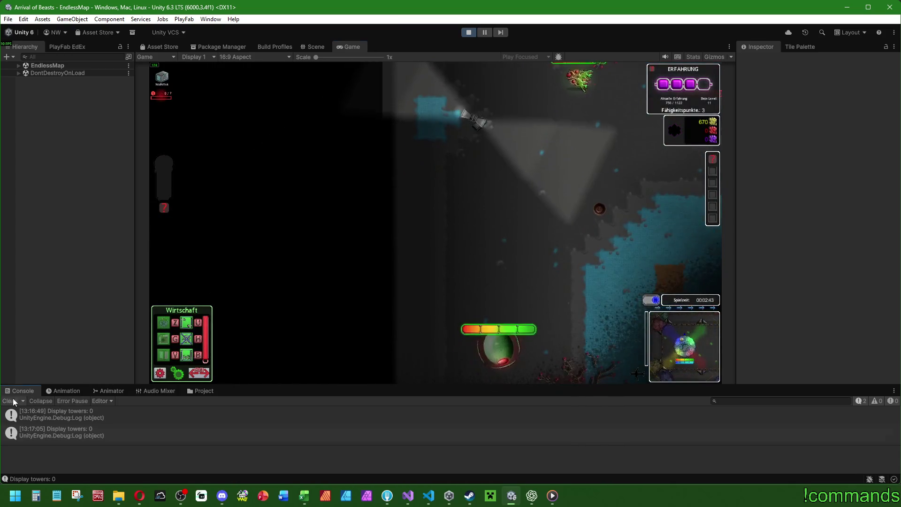
click(14, 402)
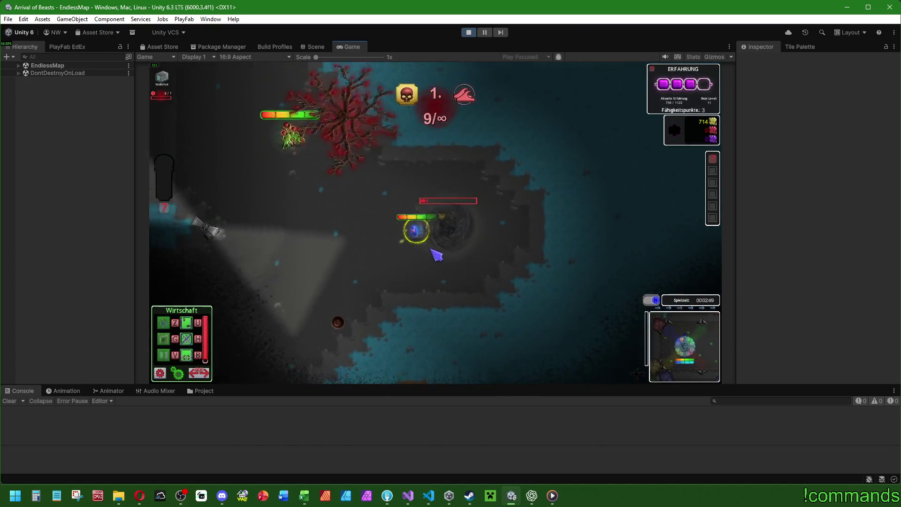
click(352, 253)
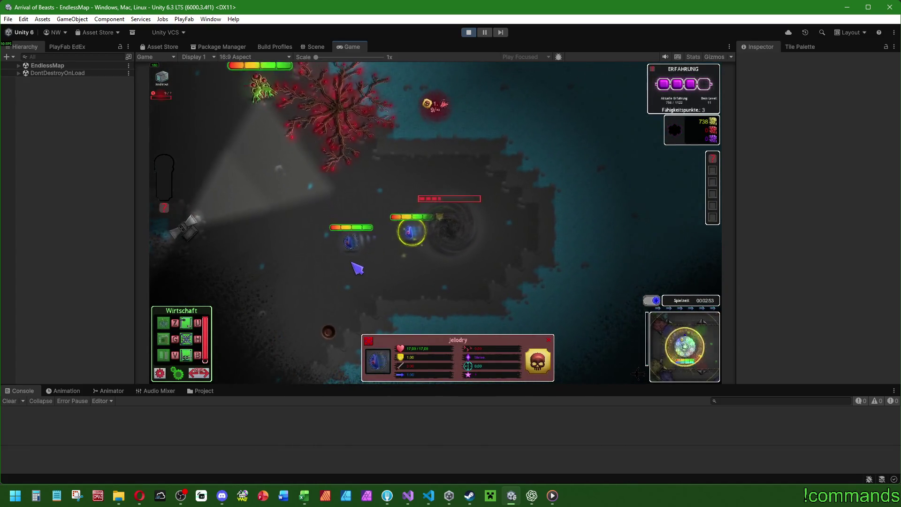
click(493, 235)
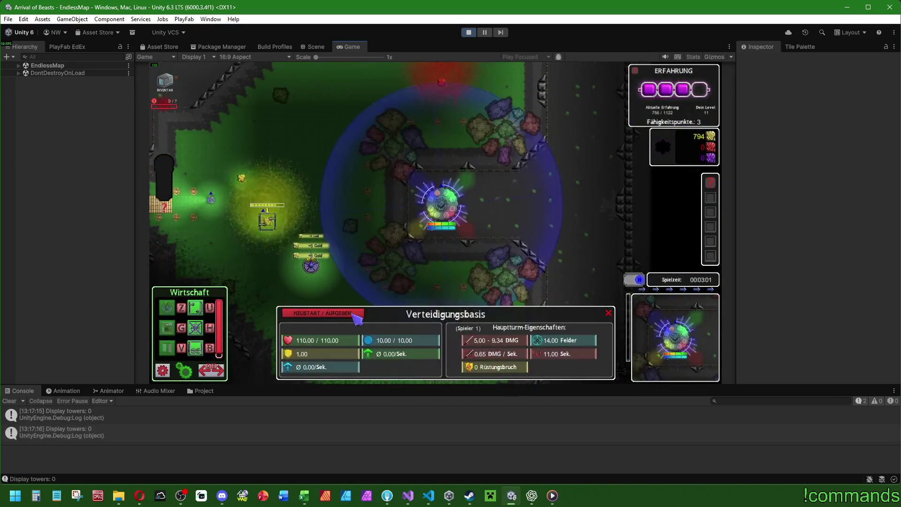
Step: Choose AUFGEBEN, go back to headquarters, and confirm the wave-9 record popup
click(323, 313)
click(332, 284)
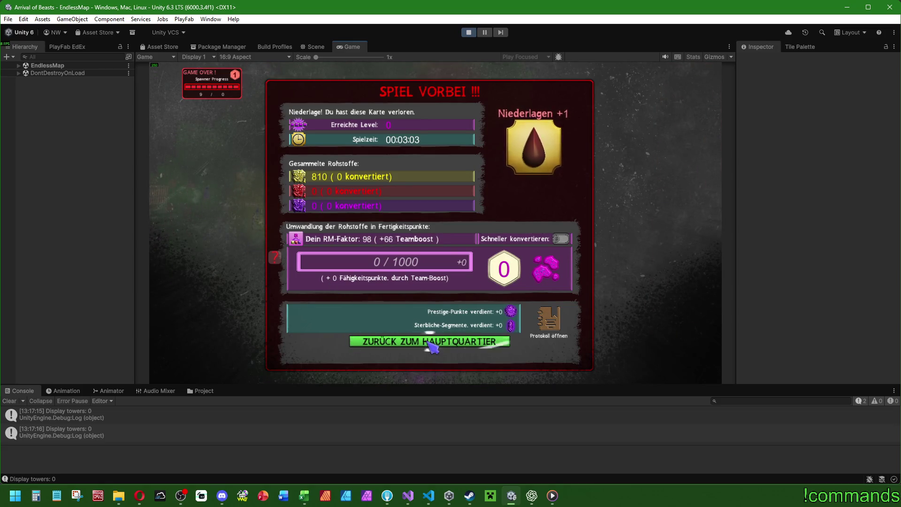
click(457, 342)
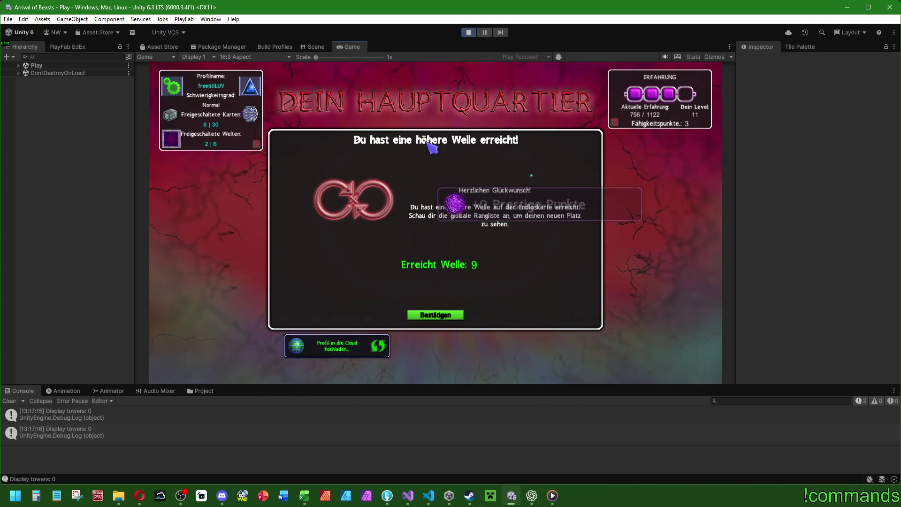
click(436, 316)
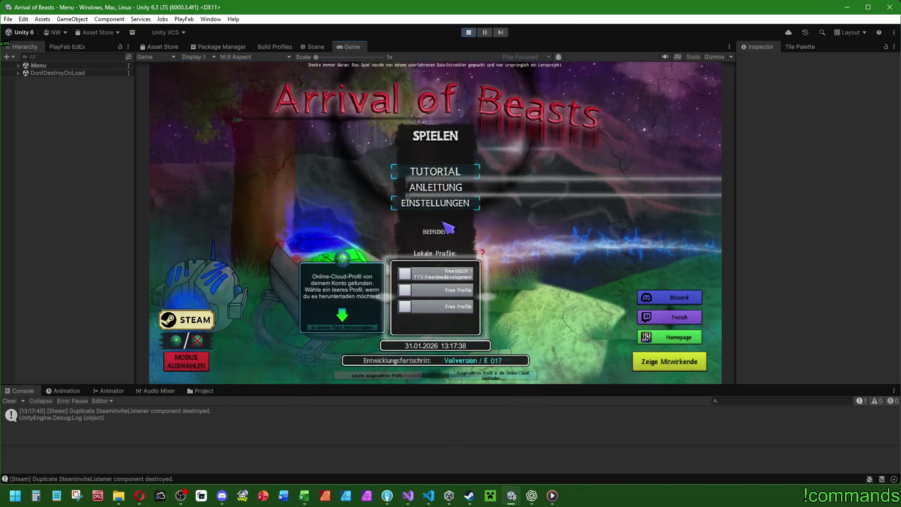
Step: Read the MissingReferenceException stack trace, clear the Console, and start the TUTORIAL
mouse_move(431, 237)
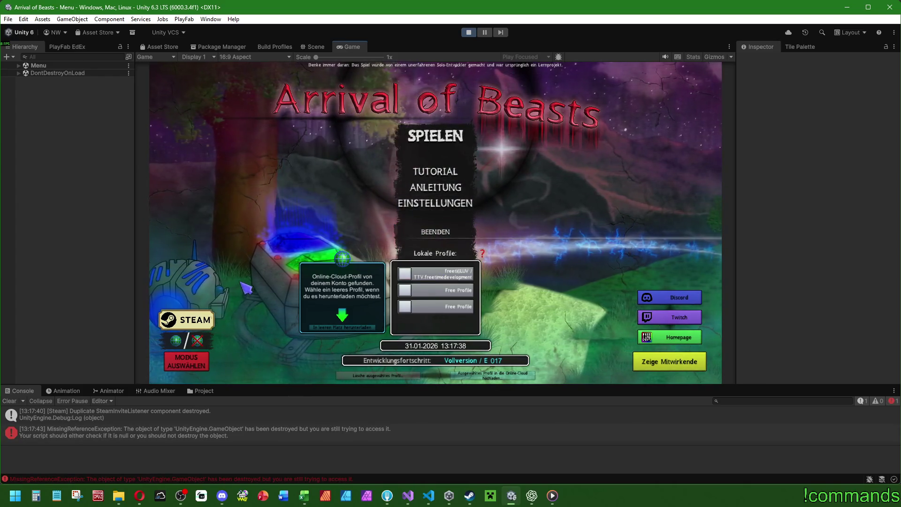
click(207, 429)
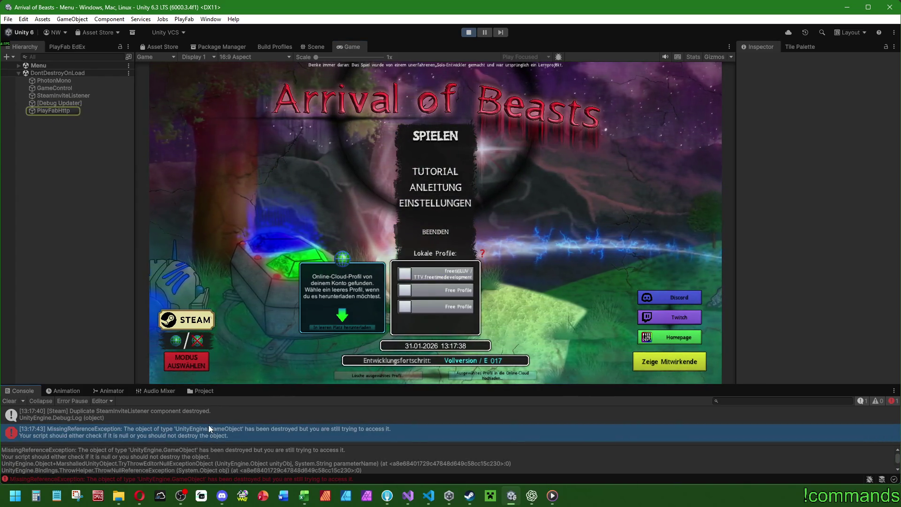
scroll(219, 451, down, 3)
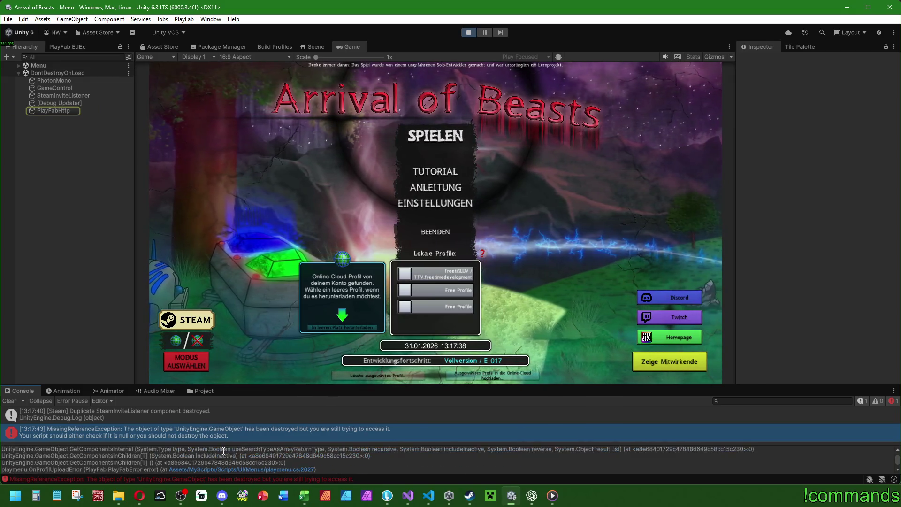
click(9, 401)
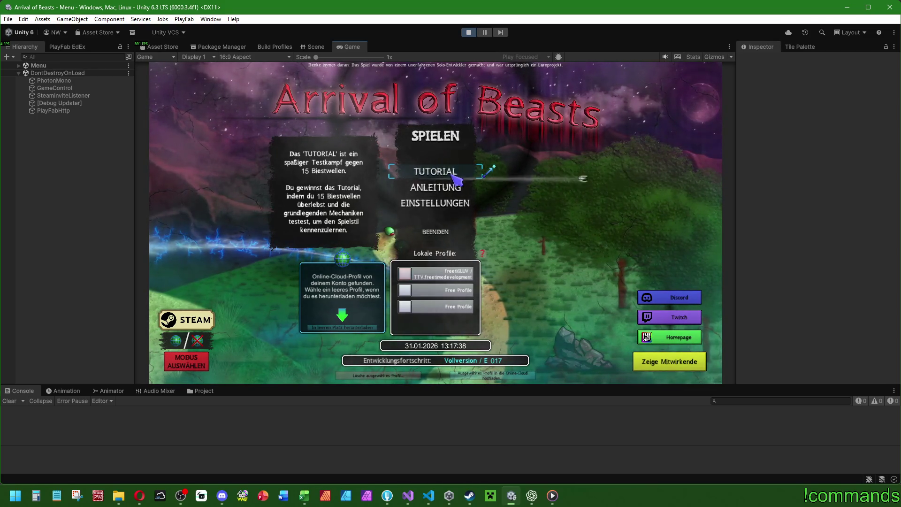
click(453, 171)
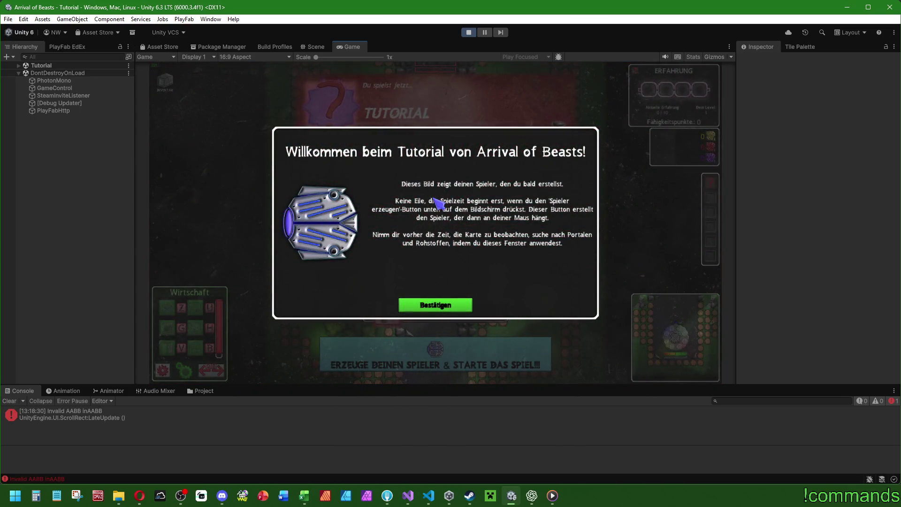
Step: Dismiss the tutorial tips, create the player, and place the main base on the marked ground
click(458, 308)
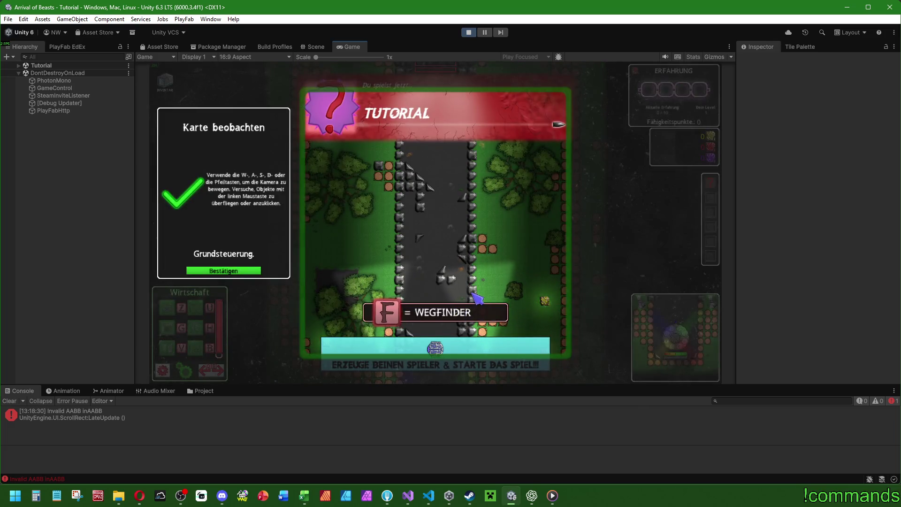
click(254, 271)
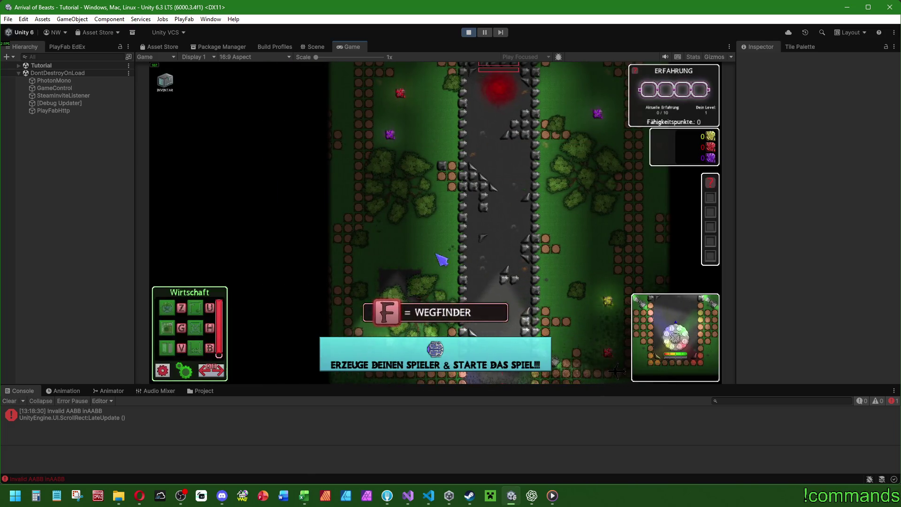
click(438, 231)
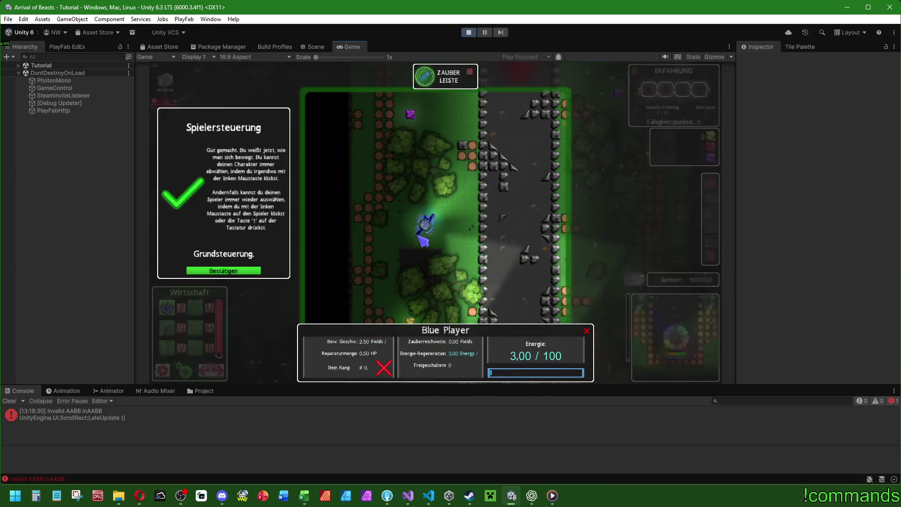
click(244, 271)
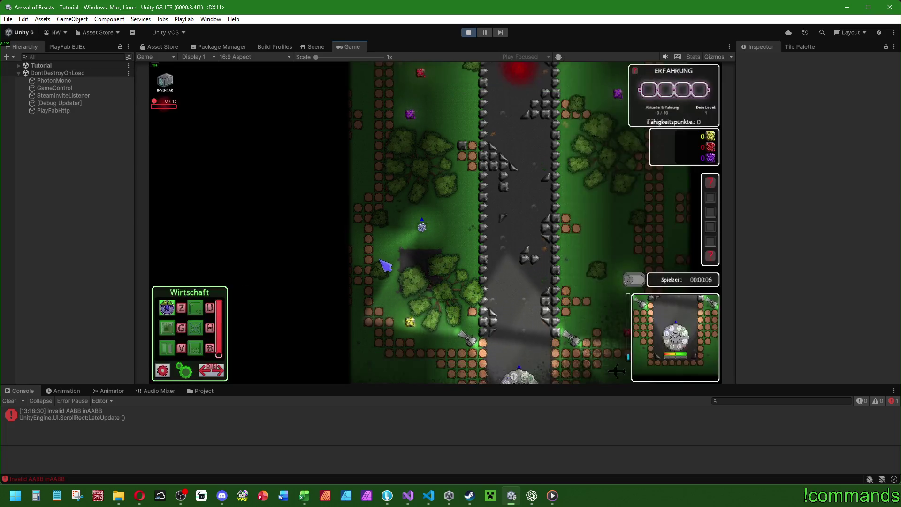
click(167, 307)
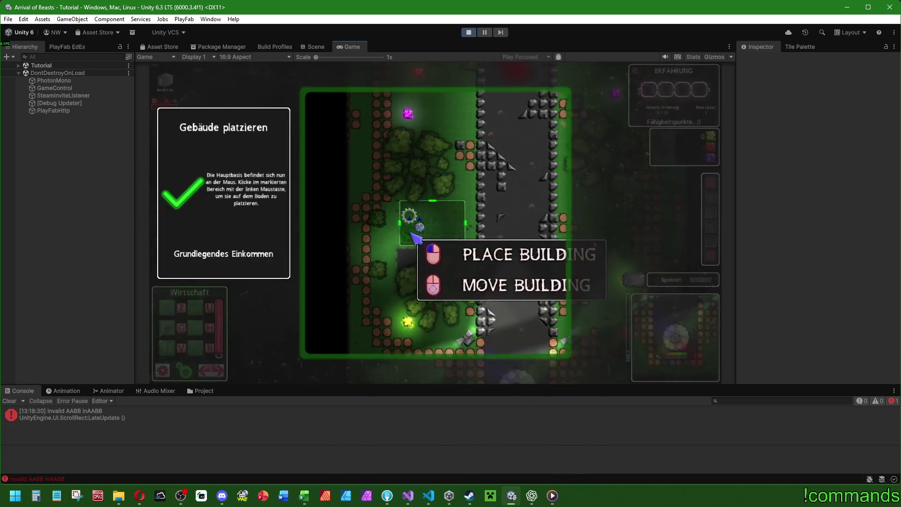
click(429, 218)
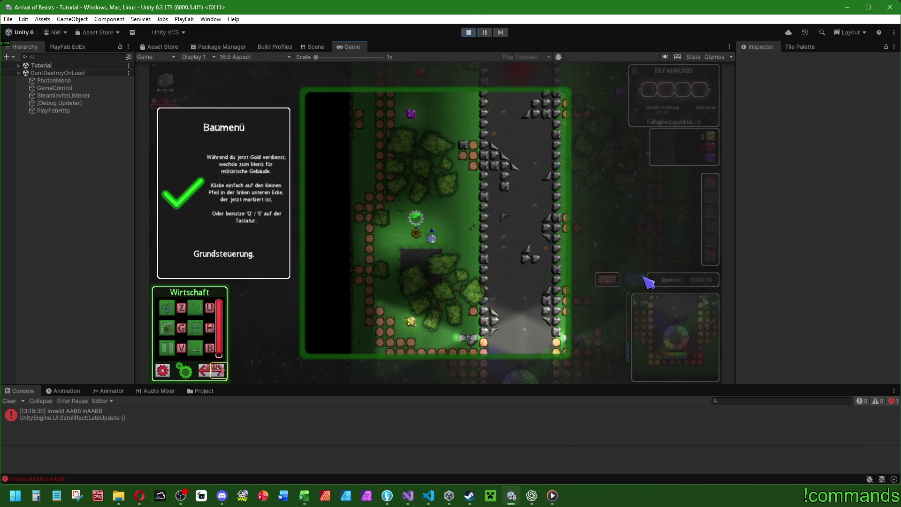
Step: Place a Militär Startturm in the marked area and maximize the Game view
key(e)
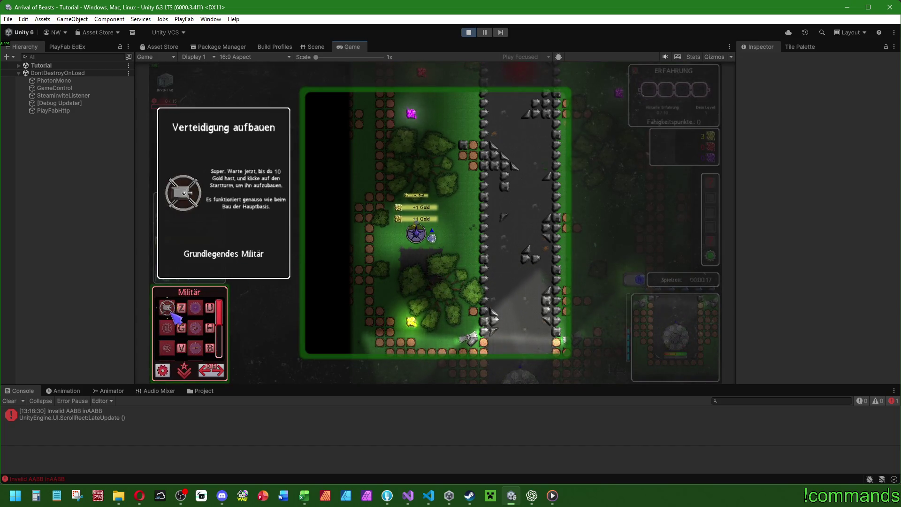
click(445, 236)
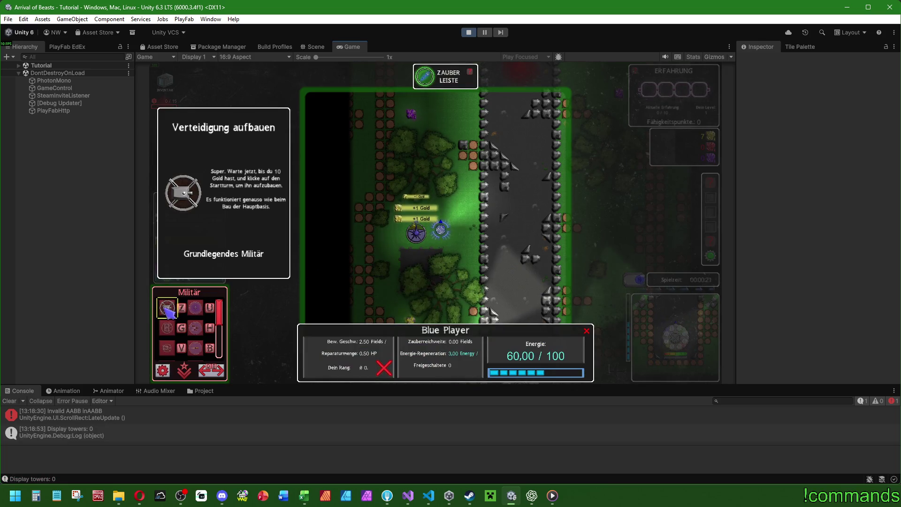
click(250, 296)
key(w)
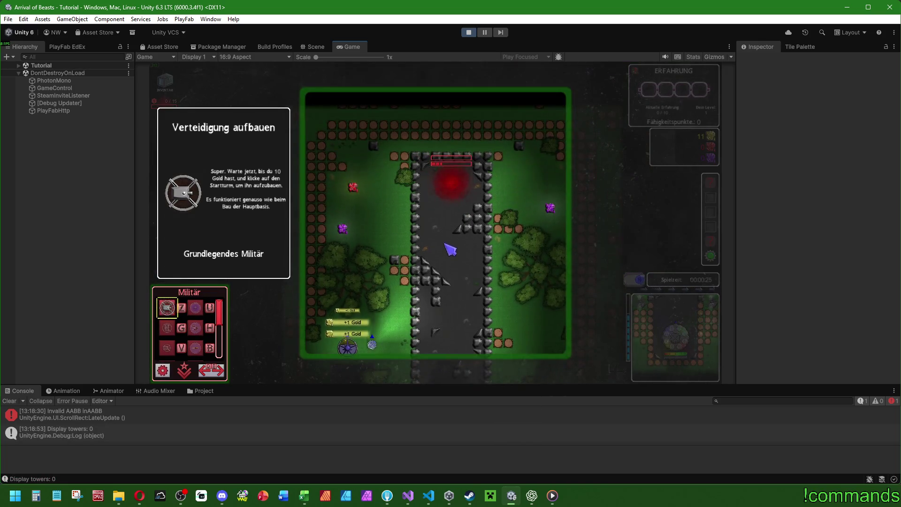
click(166, 308)
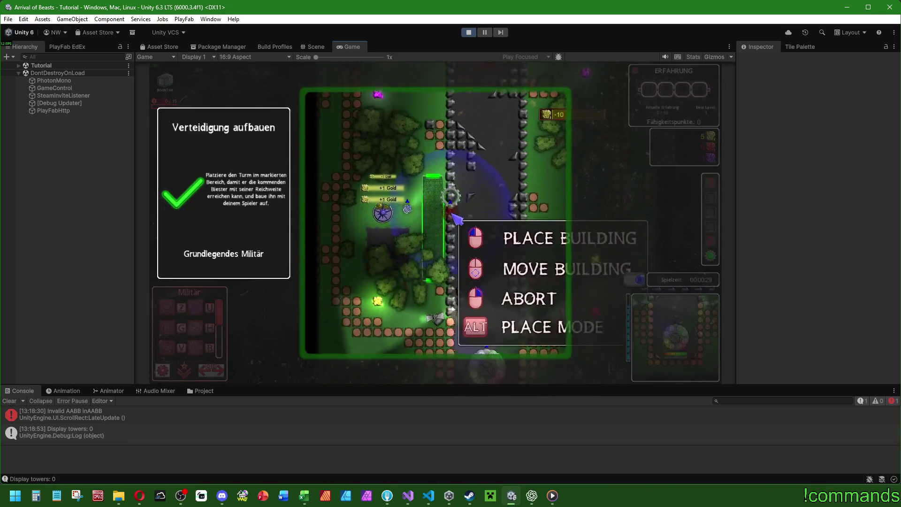
click(437, 186)
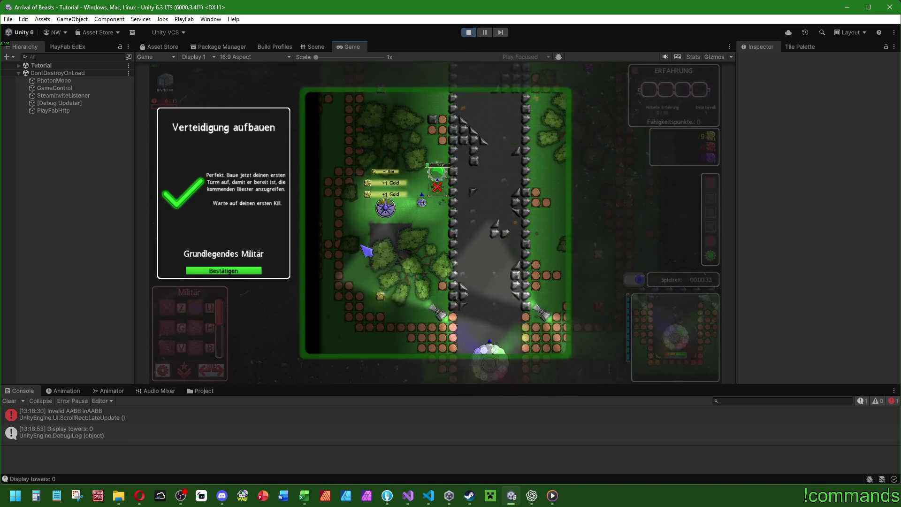
key(w)
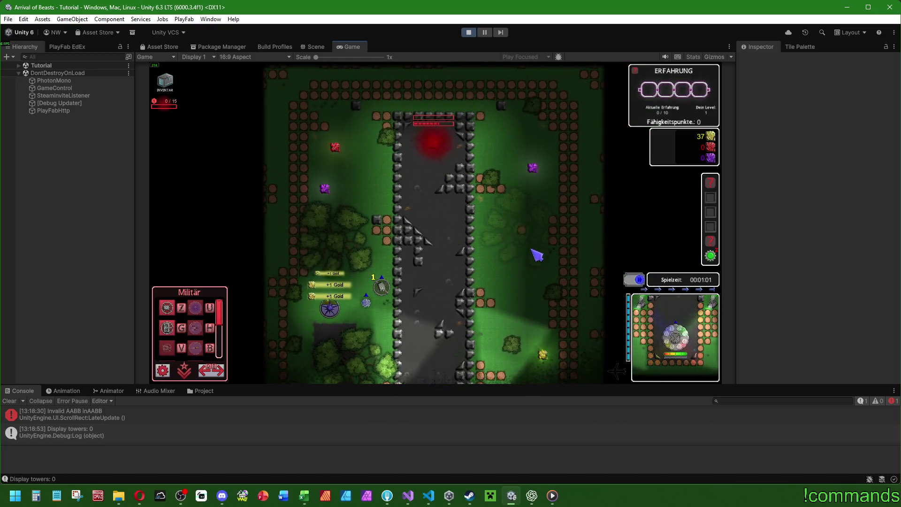
mouse_move(439, 147)
key(shift+space)
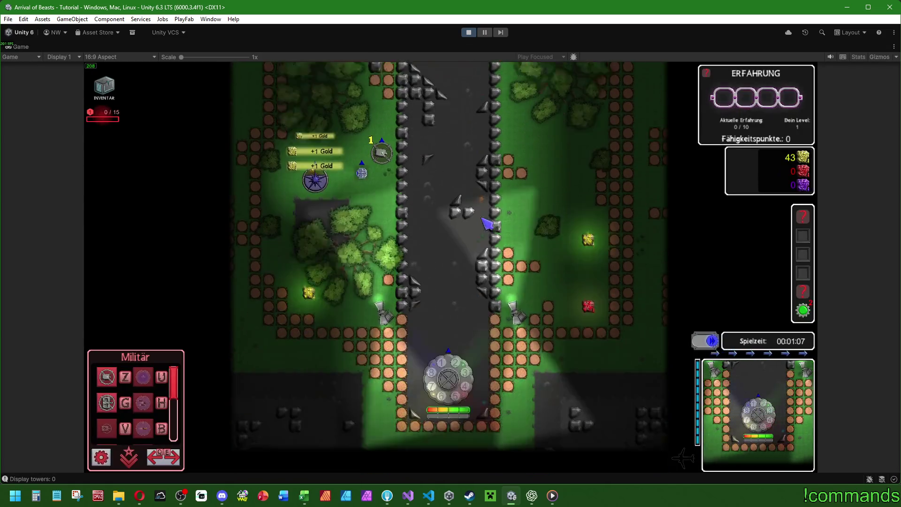
Step: Try NEUSTART from the Verteidigungsbasis panel, which is refused as not possible
click(449, 380)
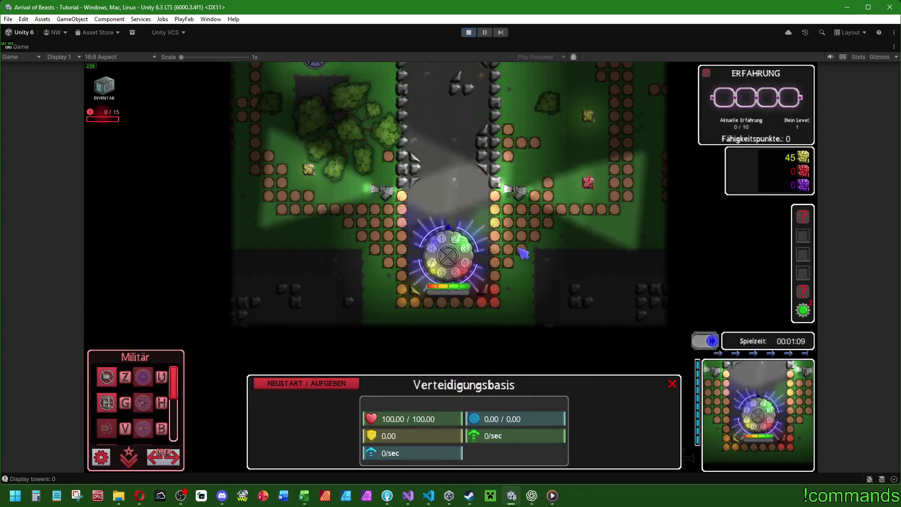
click(329, 383)
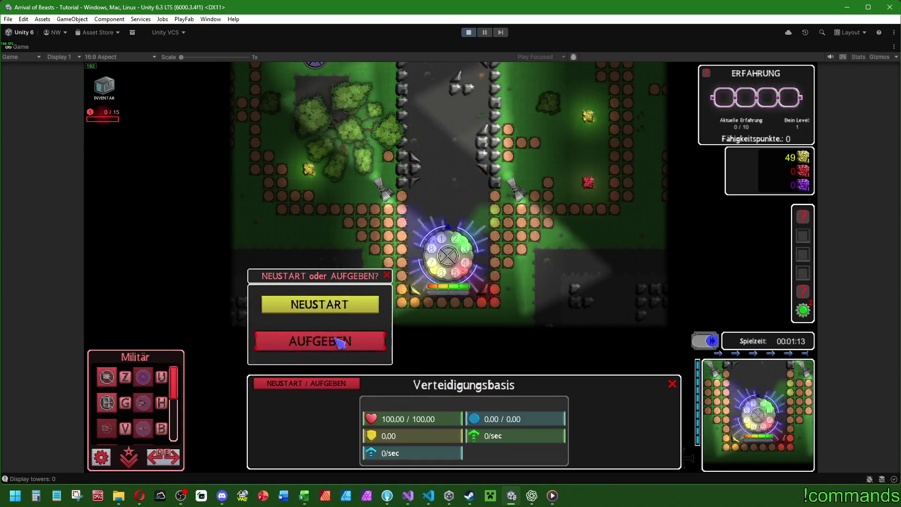
click(391, 283)
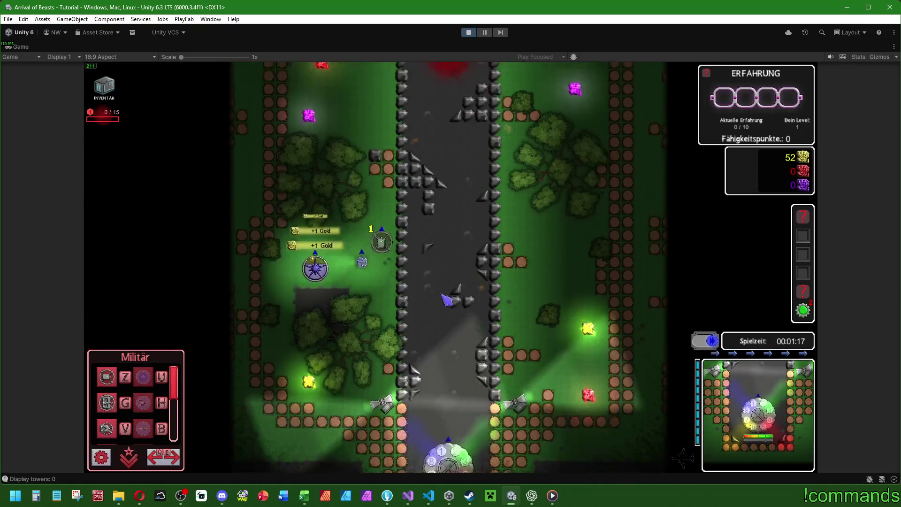
click(336, 388)
click(342, 310)
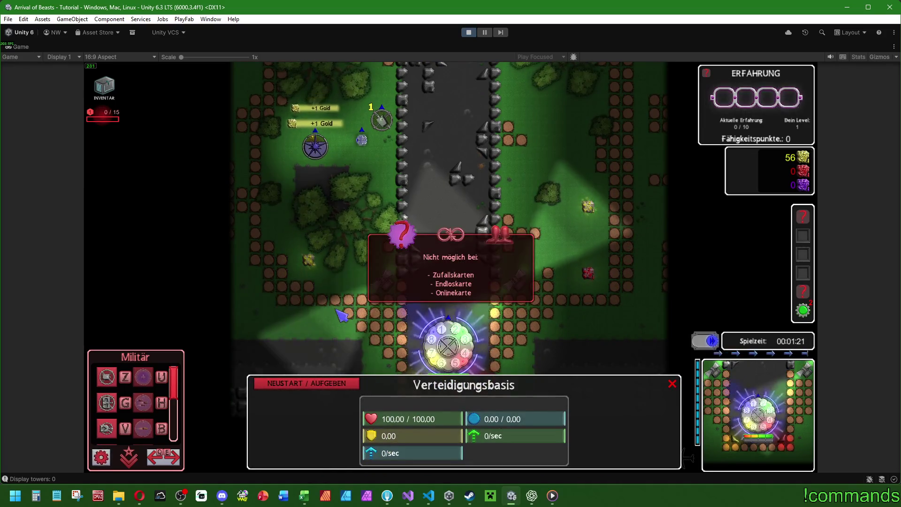
click(466, 289)
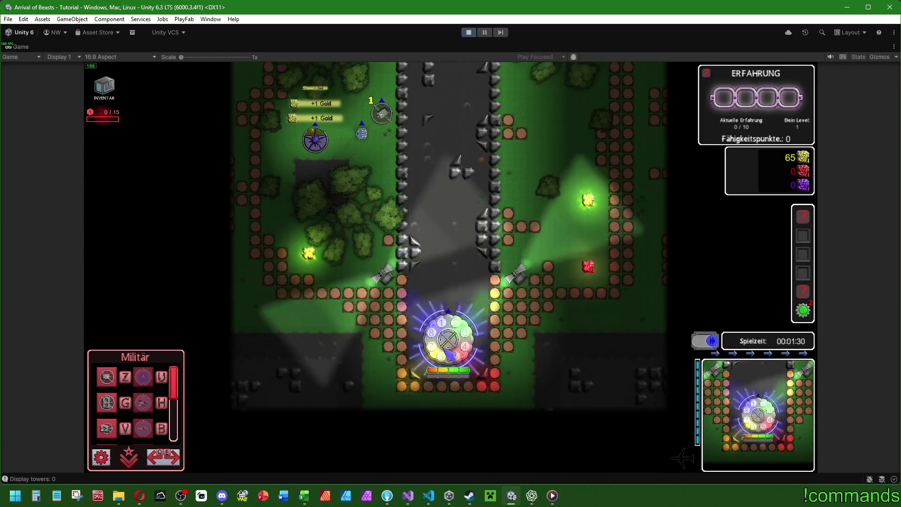
Step: Reopen the defence base panel to recheck the not-possible notice, then close it
click(450, 355)
click(420, 180)
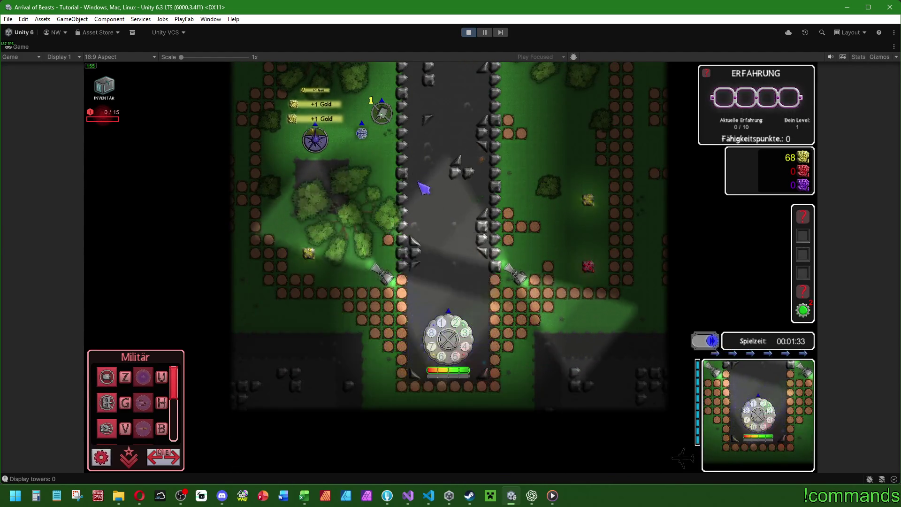
click(449, 339)
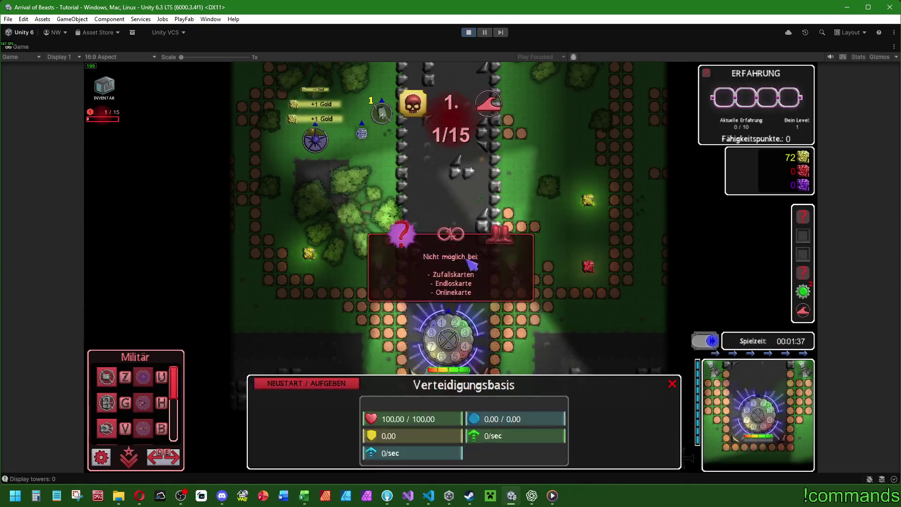
click(469, 282)
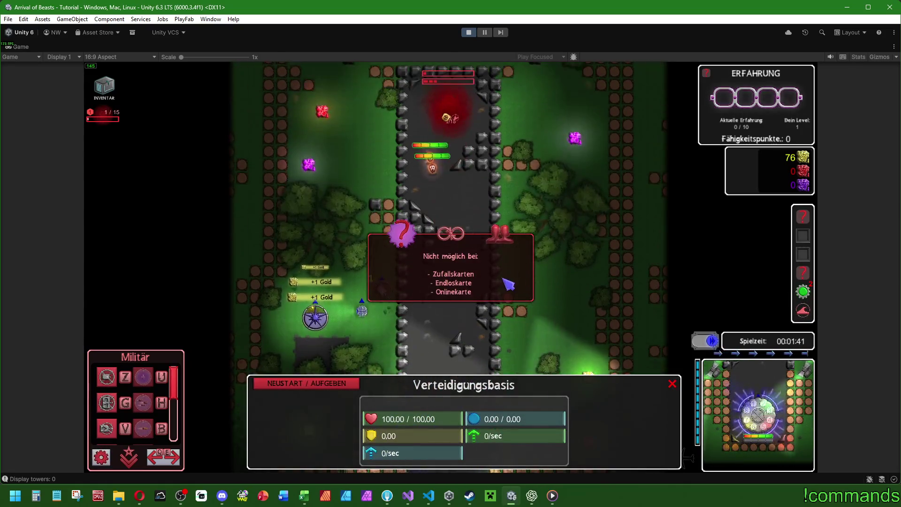
scroll(457, 247, down, 2)
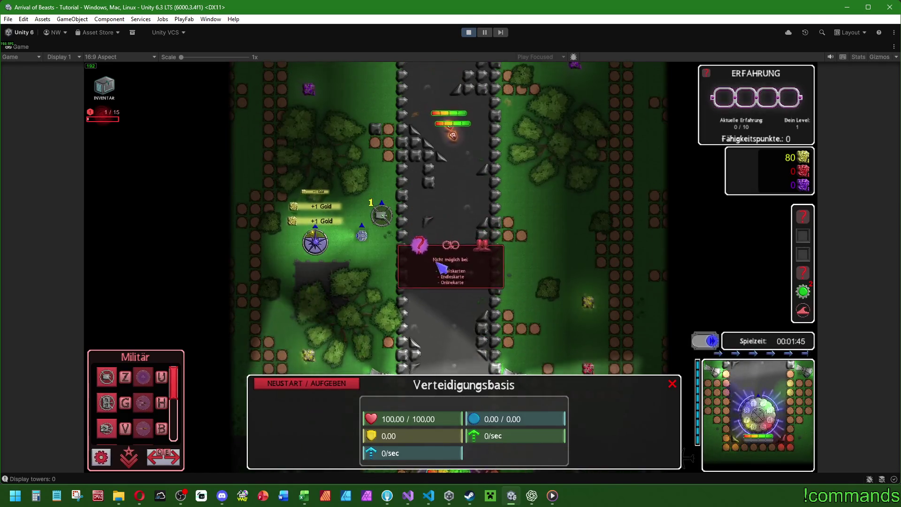
click(430, 264)
scroll(430, 264, down, 1)
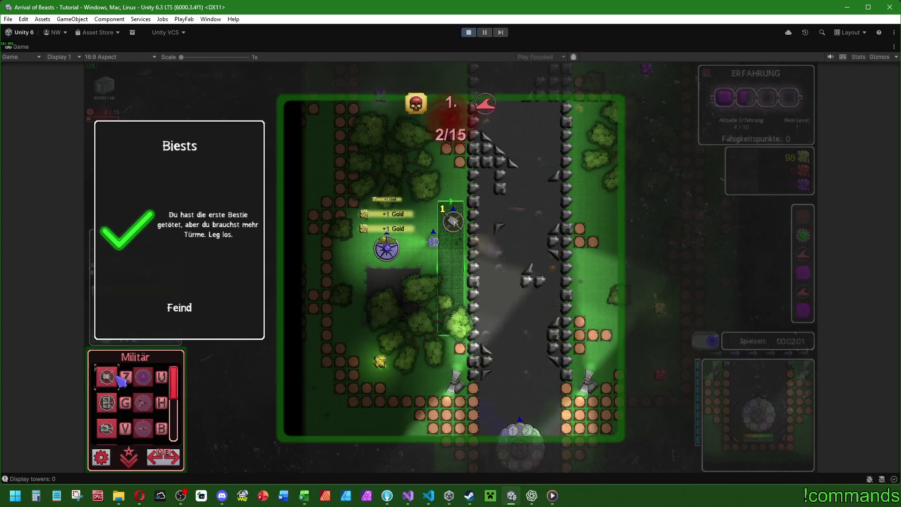
Step: Place a second Startturm, upgrade the Hauptbasis to Level 2, and confirm both tutorial messages
key(z)
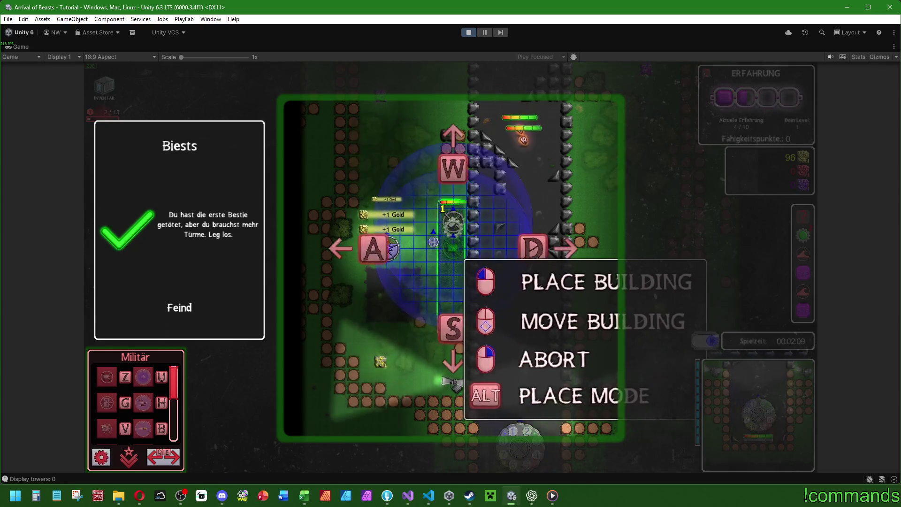
click(456, 252)
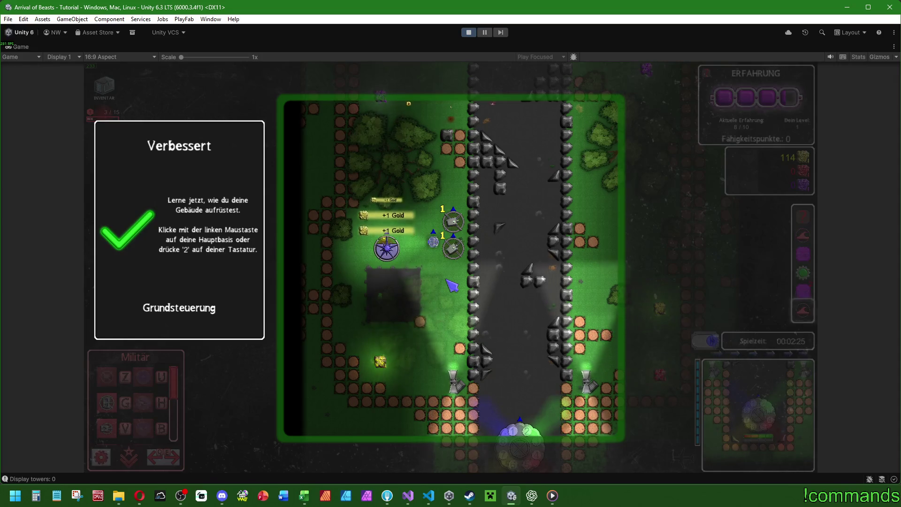
key(2)
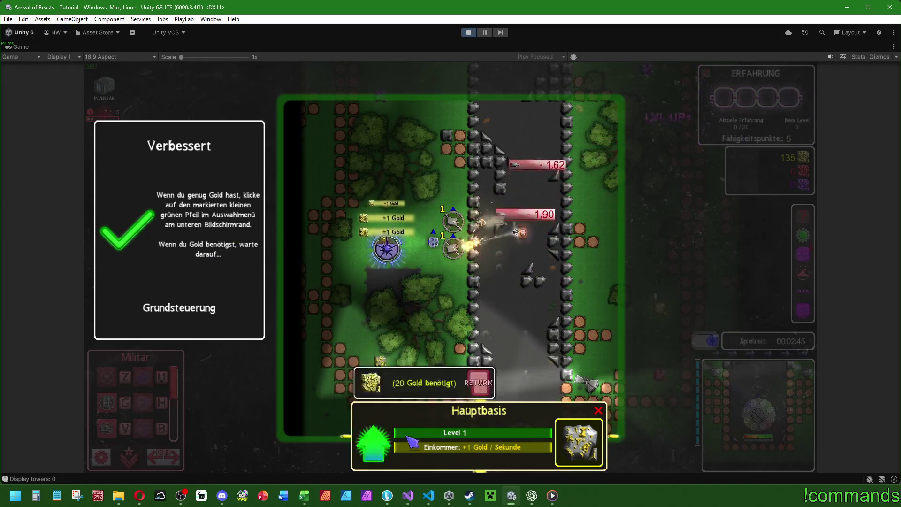
click(376, 446)
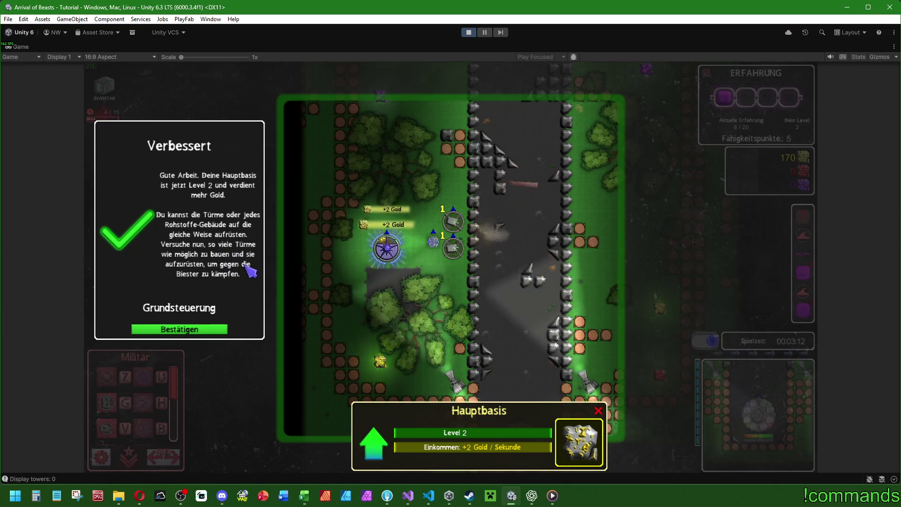
click(201, 331)
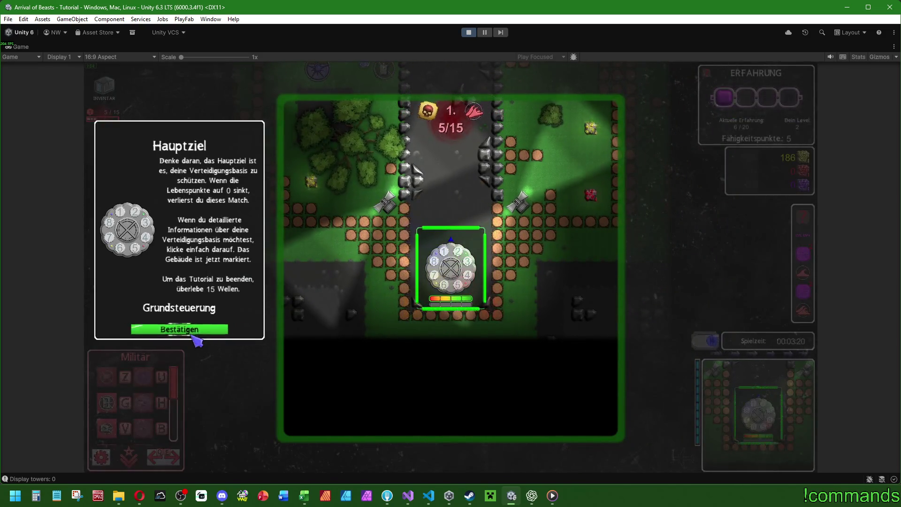
click(192, 335)
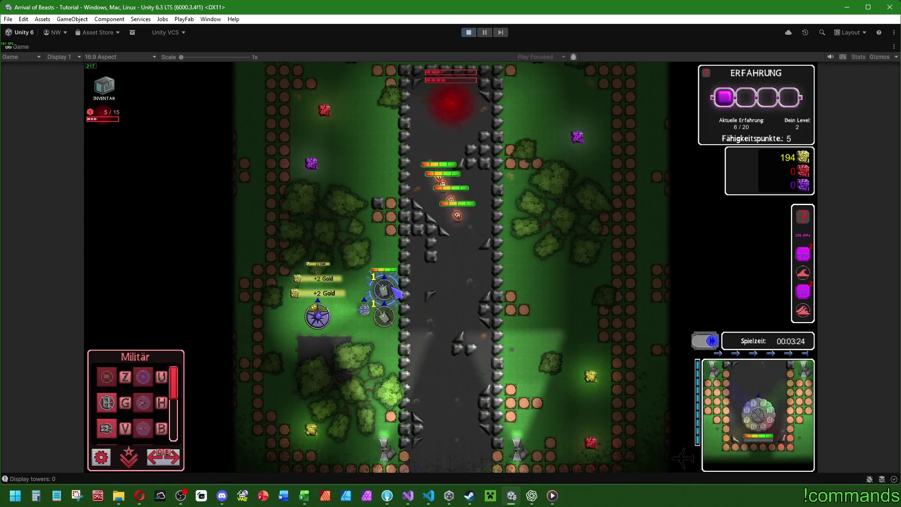
Step: Upgrade the start tower to level 4 and briefly inspect the level-1 tower
click(394, 288)
click(436, 336)
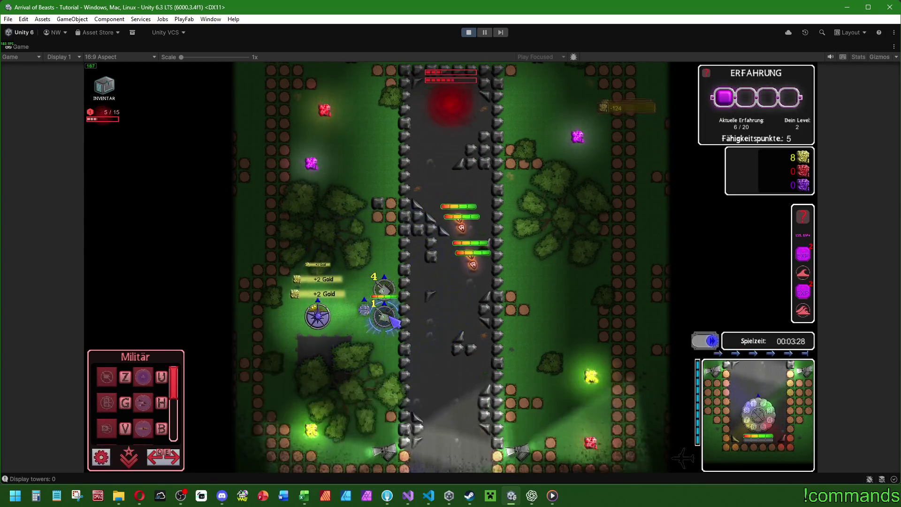
click(384, 316)
click(433, 351)
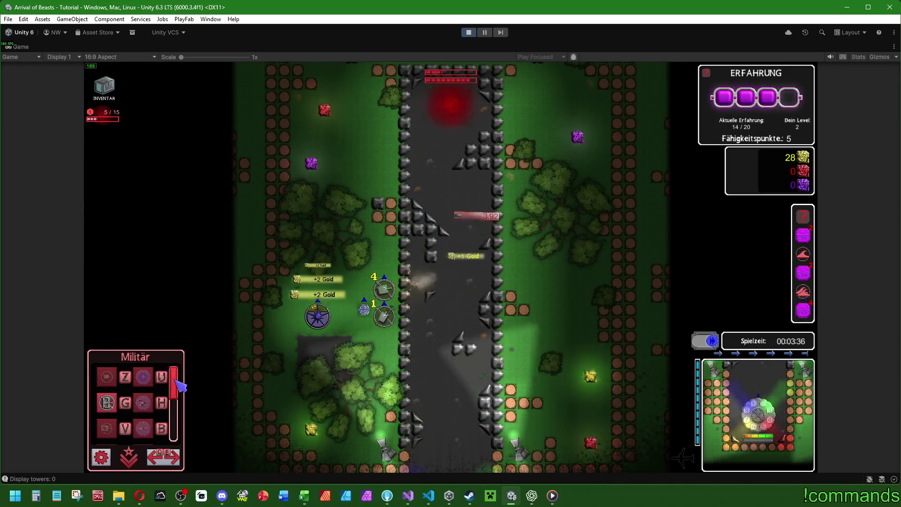
scroll(173, 404, down, 5)
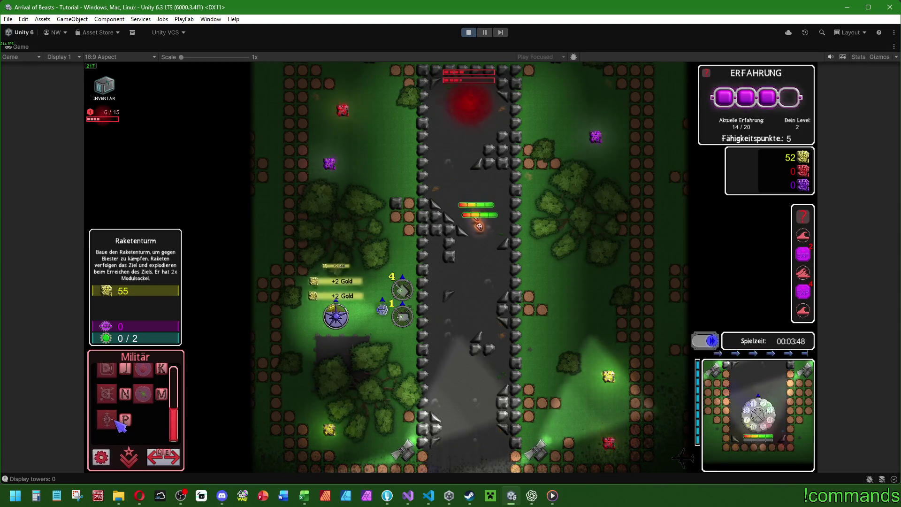
Step: Place a new rocket tower near the base and upgrade it to level 2
key(p)
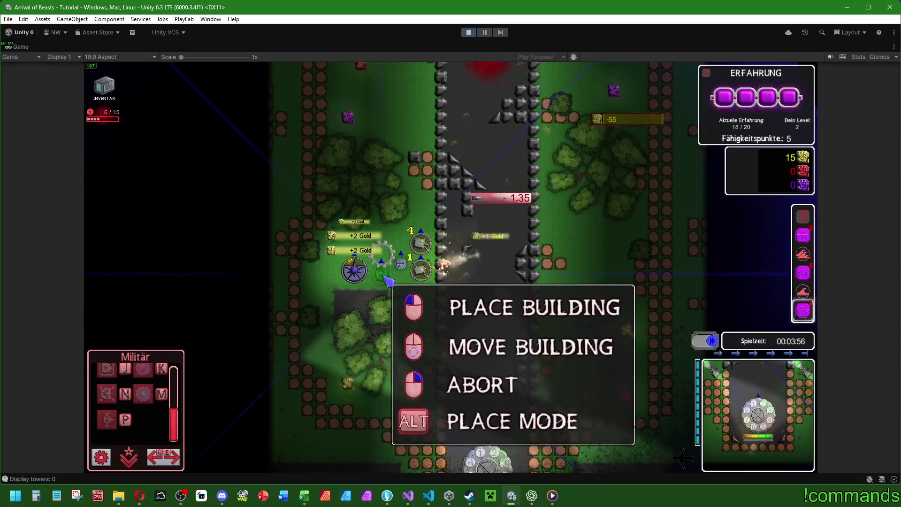
click(384, 281)
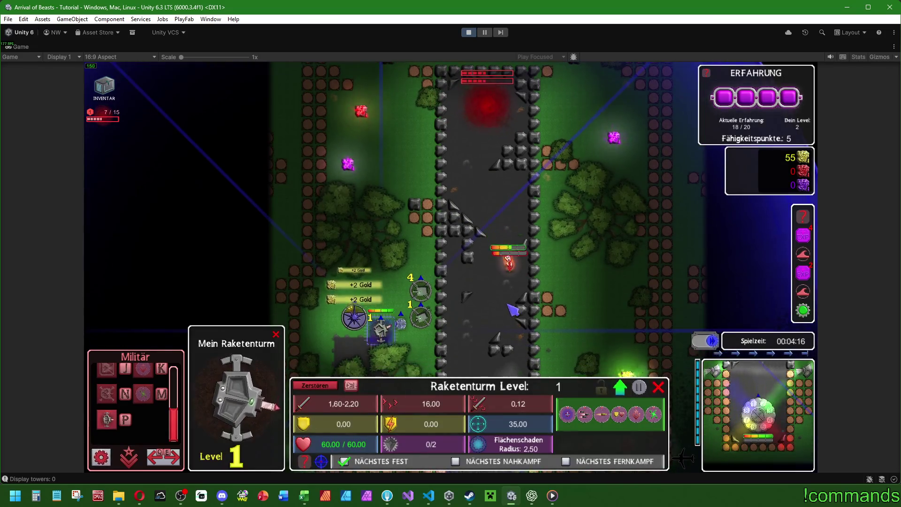
key(u)
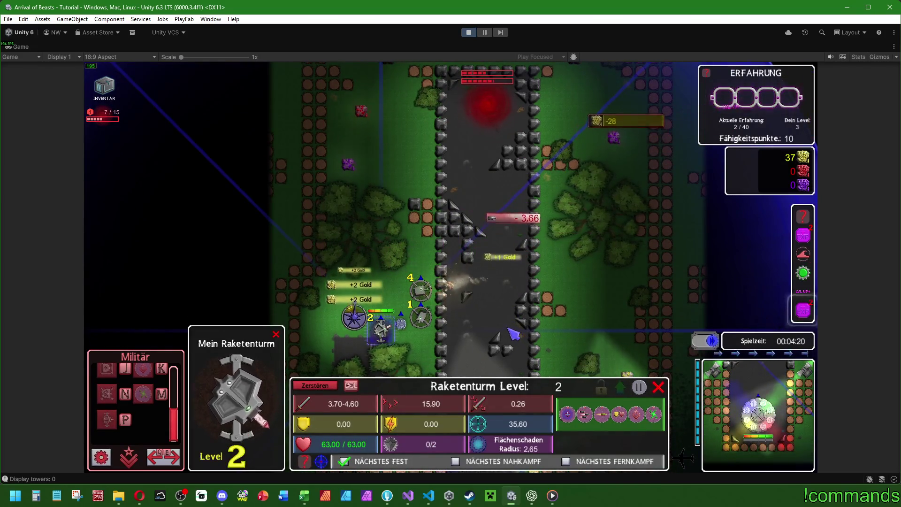
click(455, 339)
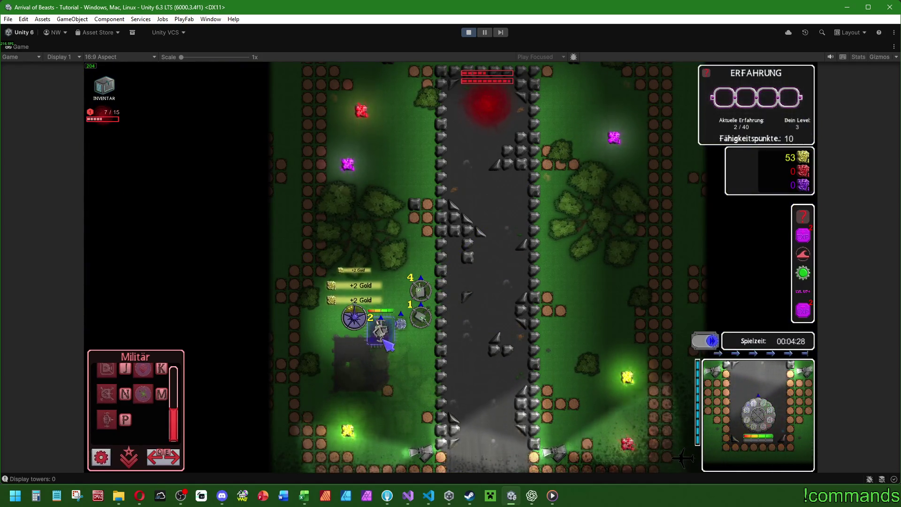
Step: Place the gear building beside the towers and upgrade the Raketenturm to level 2
key(m)
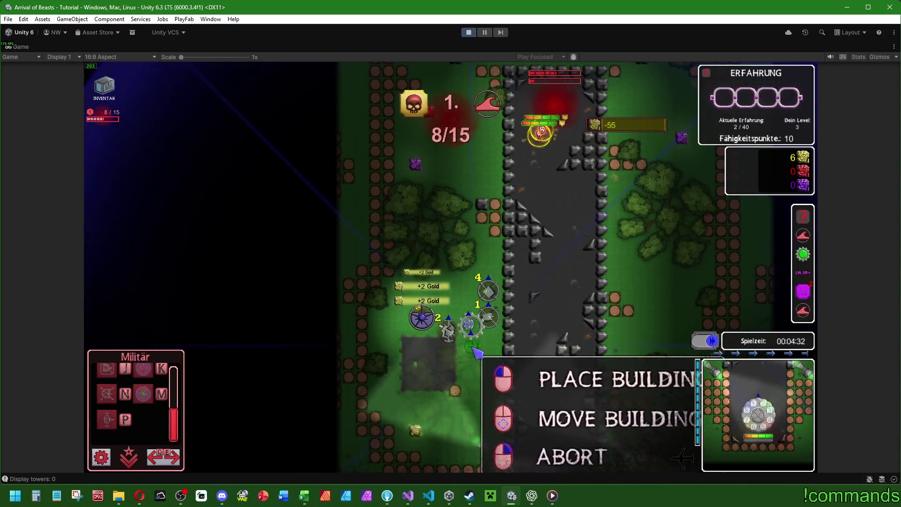
click(472, 347)
key(d)
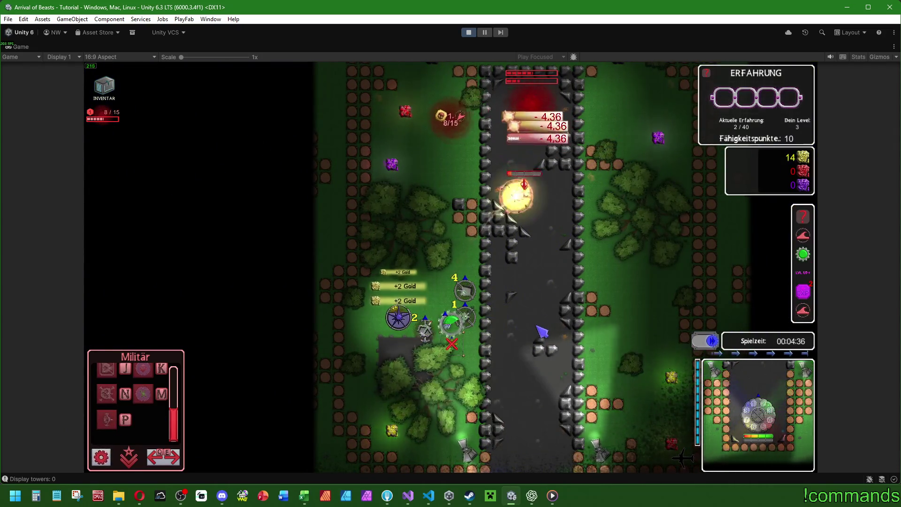
key(d)
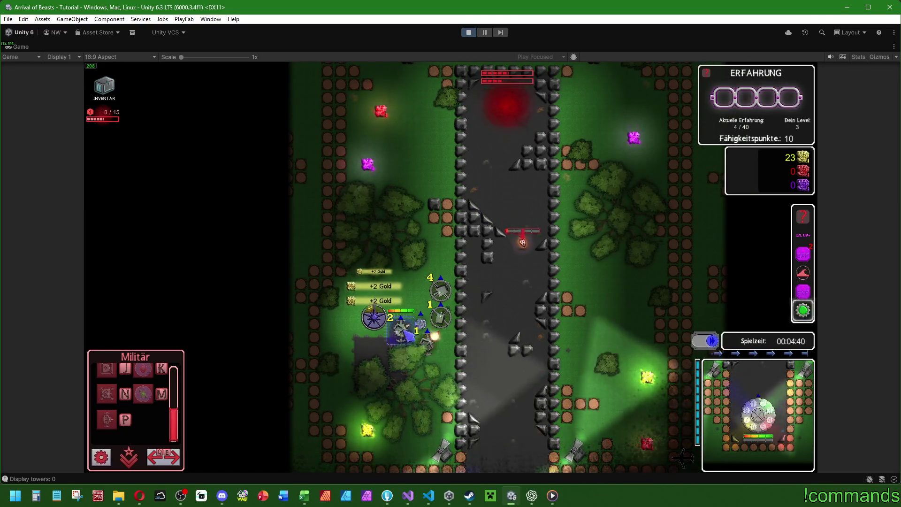
click(428, 344)
key(d)
key(u)
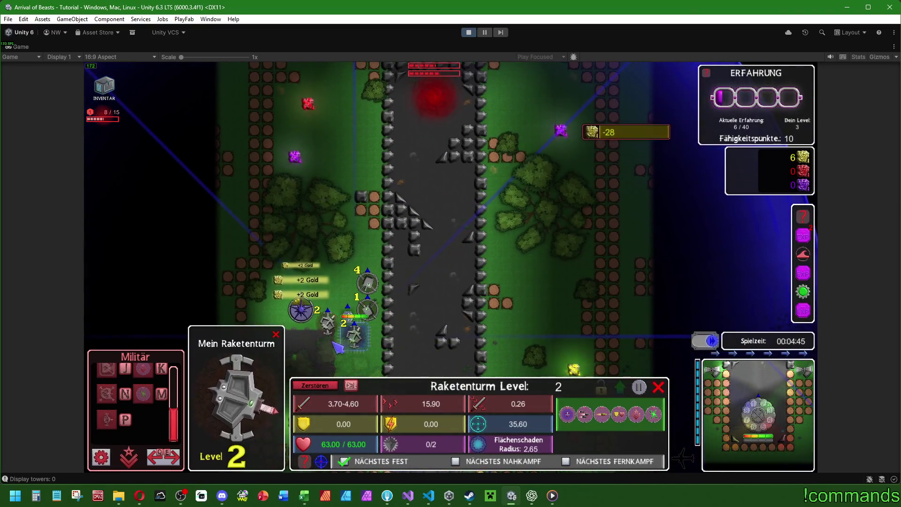
click(346, 305)
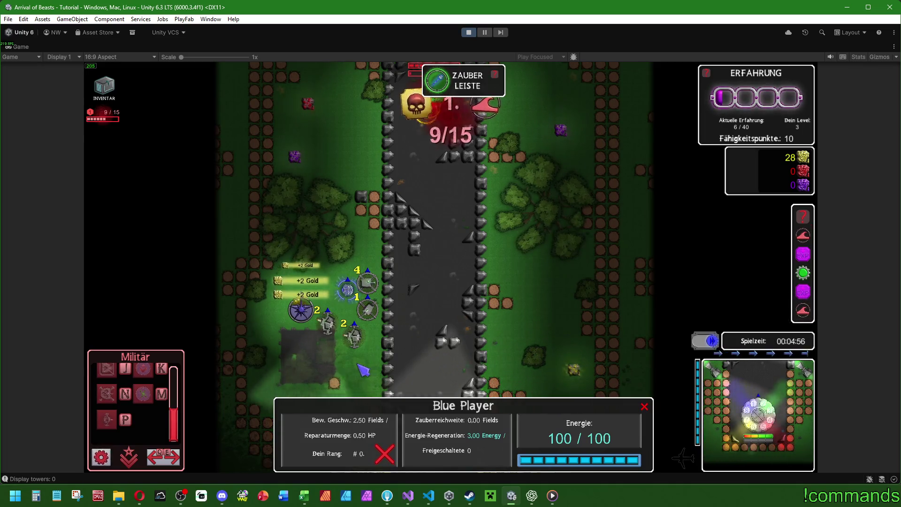
click(401, 346)
scroll(401, 345, up, 1)
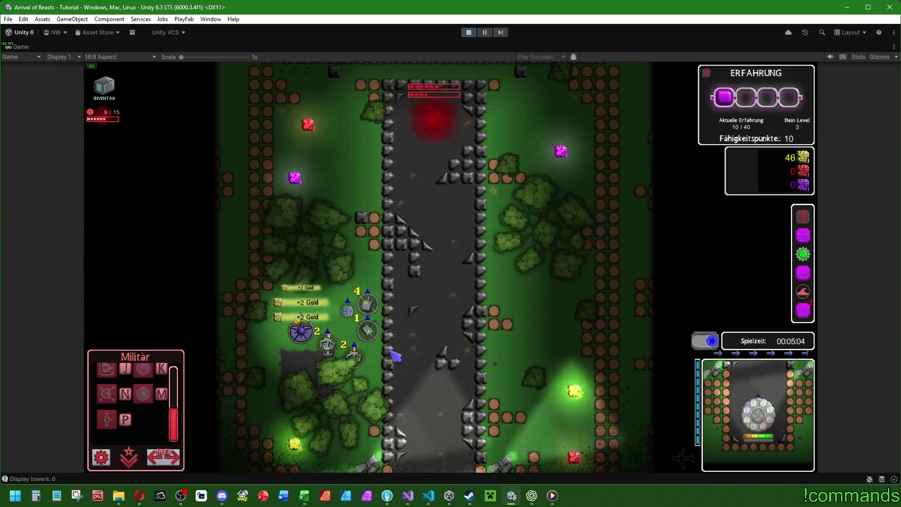
Step: Upgrade the Startturm to level 2, then enlarge the bug-report screenshot in Discord
click(367, 330)
click(619, 382)
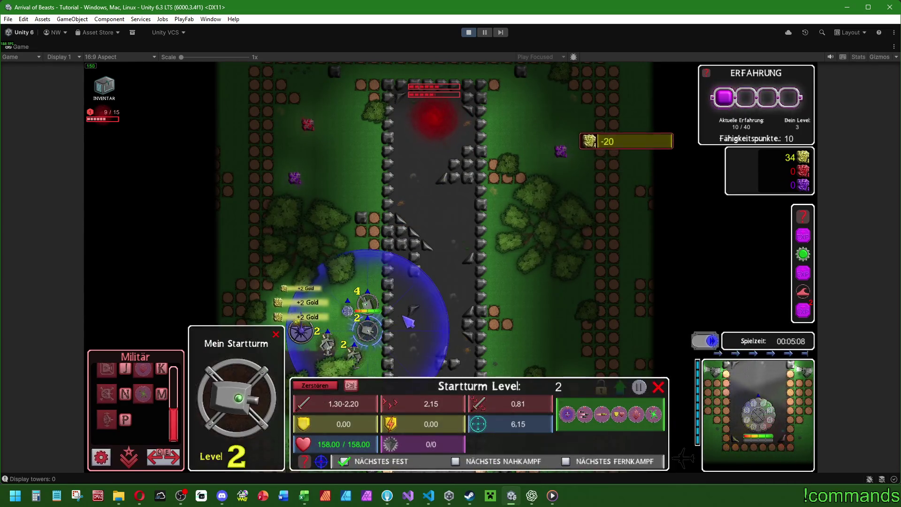
click(474, 346)
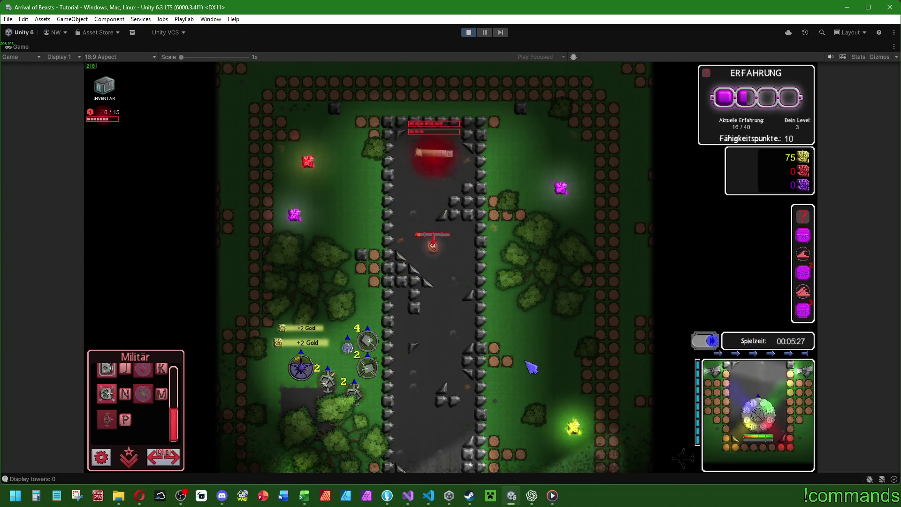
key(d)
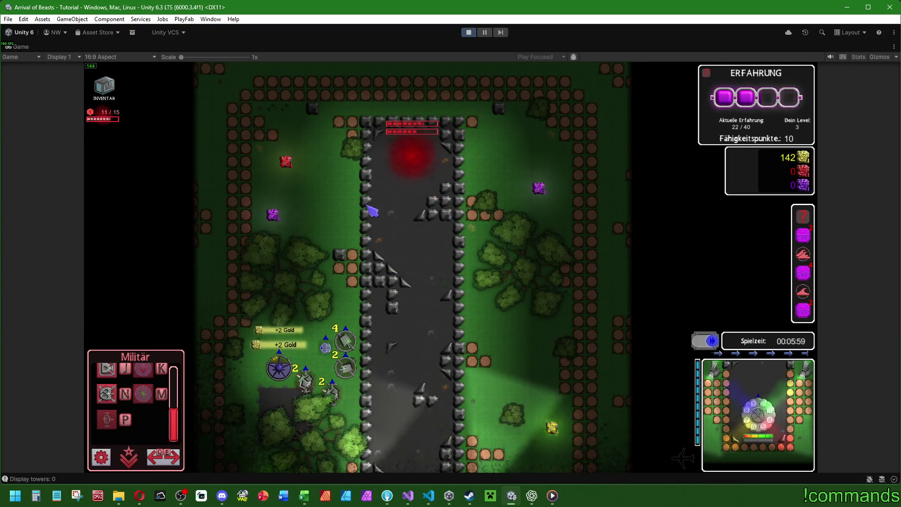
mouse_move(499, 170)
mouse_down()
mouse_move(507, 274)
mouse_move(514, 254)
mouse_up()
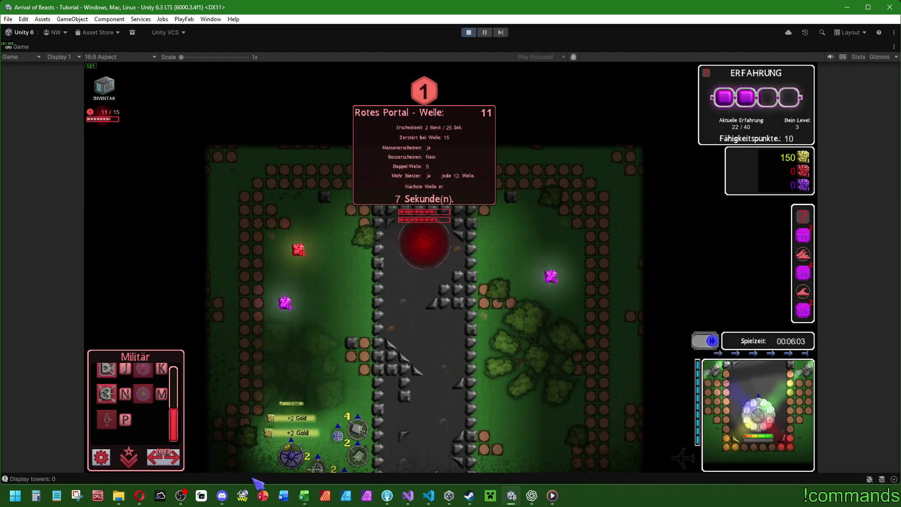
key(alt+Tab)
click(337, 354)
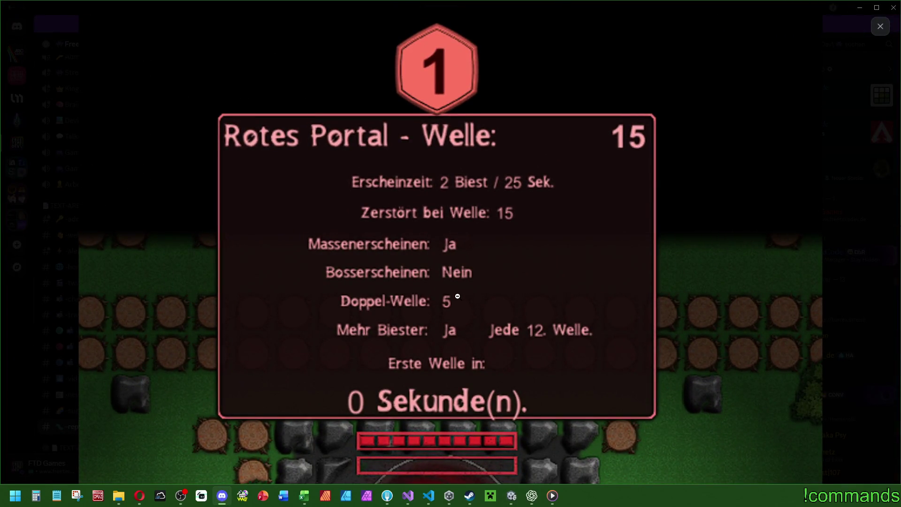
Step: Fit the enlarged portal screenshot to size, close the viewer, and return to Unity
click(458, 297)
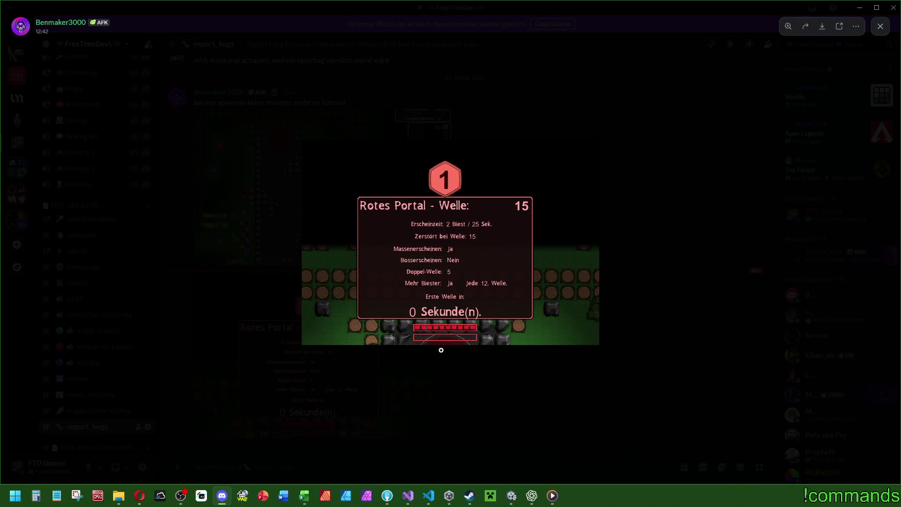
click(459, 388)
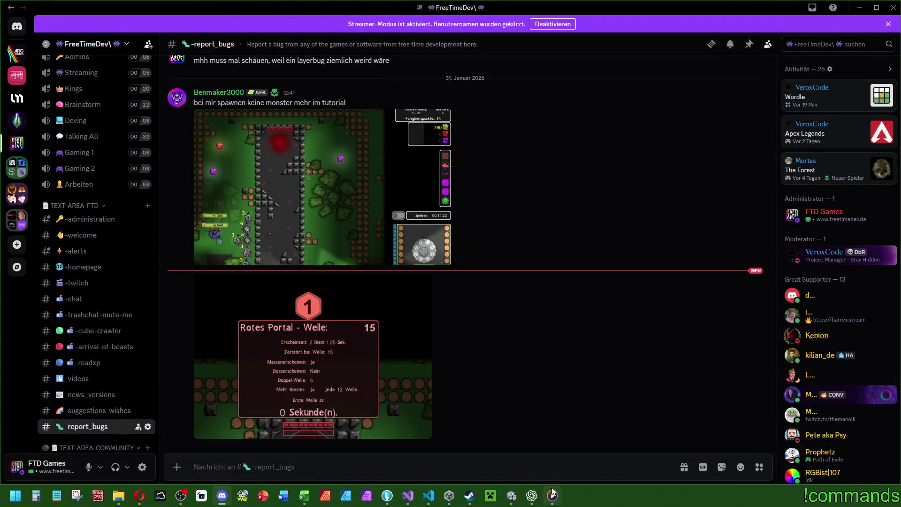
click(511, 496)
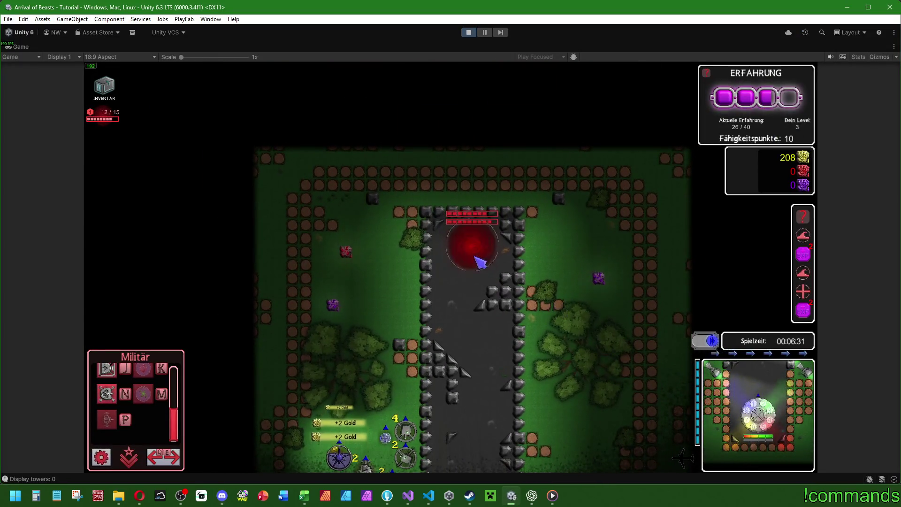
Step: Check the red portal's wave info, start the next wave, and upgrade one Raketenturm to level 4
click(474, 261)
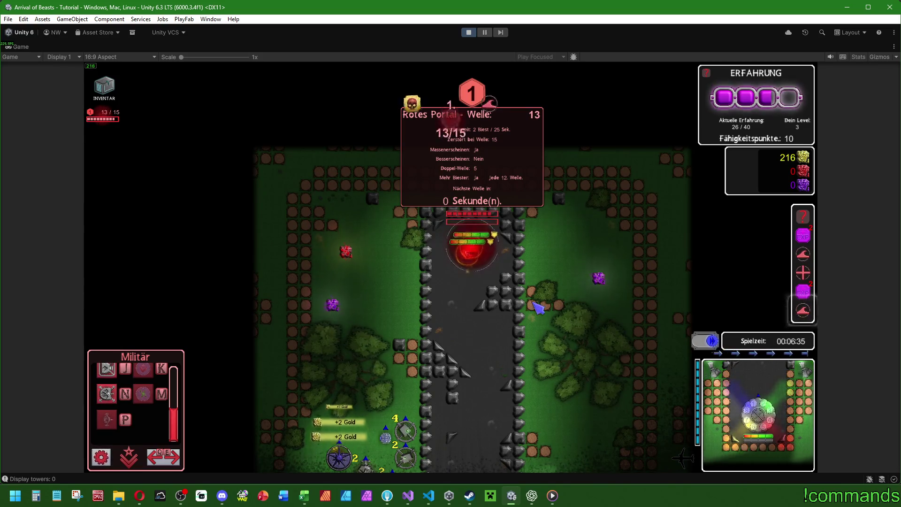
key(s)
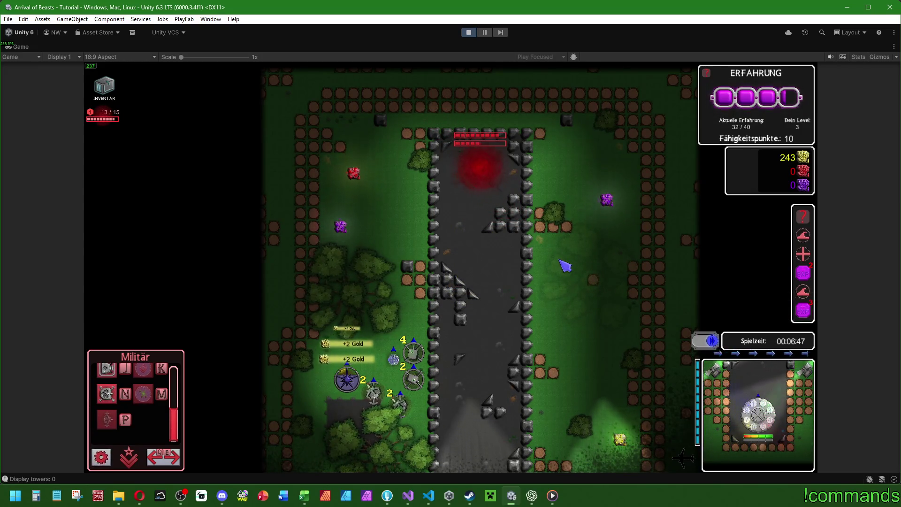
click(374, 397)
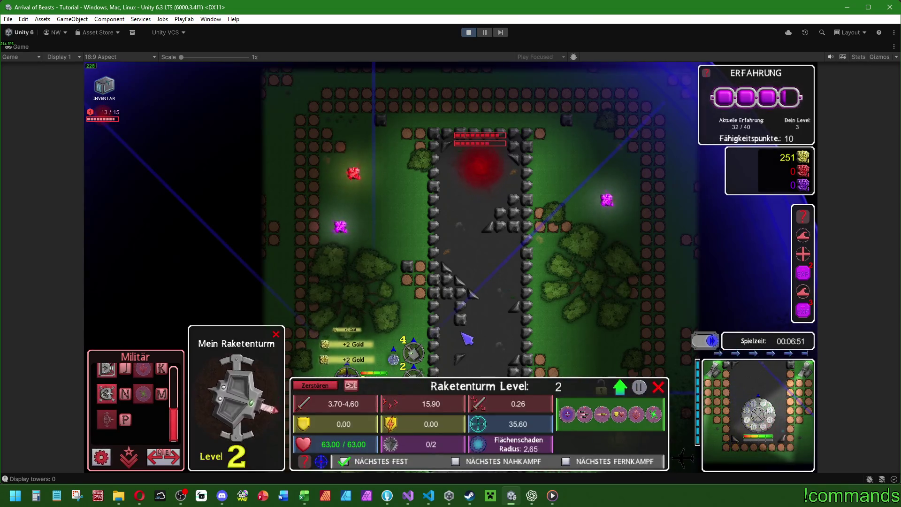
key(u)
key(u)
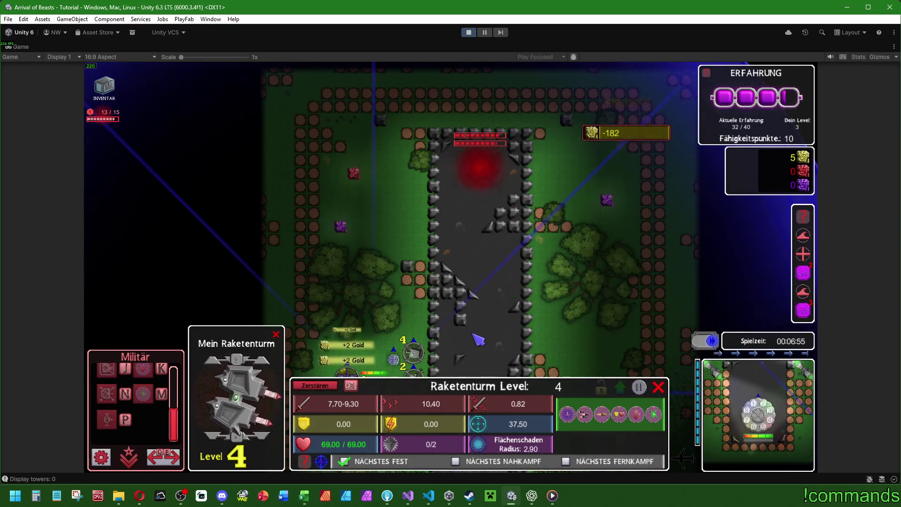
Step: Upgrade the second Raketenturm from level 2 to level 4
key(s)
key(Escape)
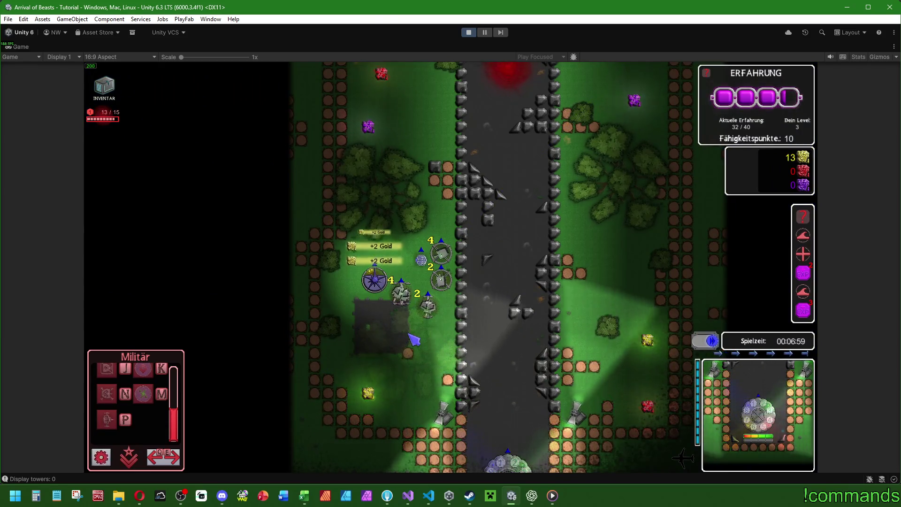
click(401, 295)
key(Escape)
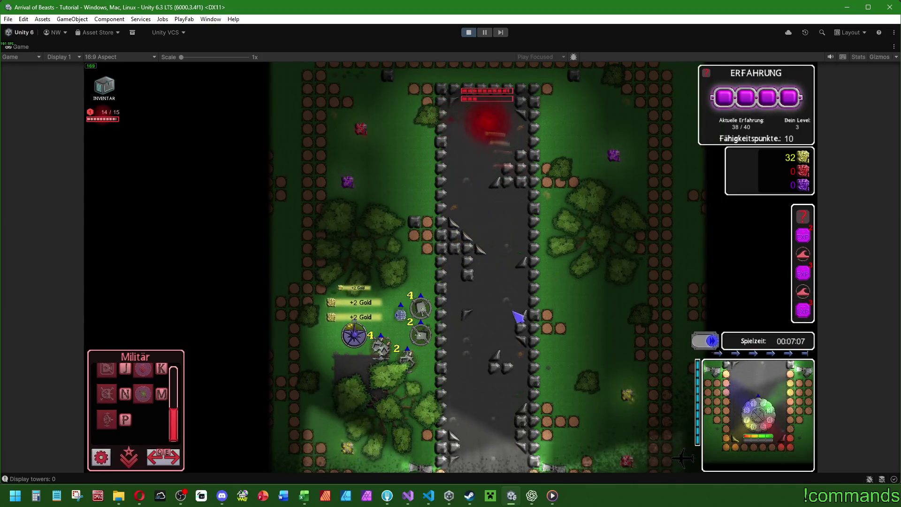
click(408, 362)
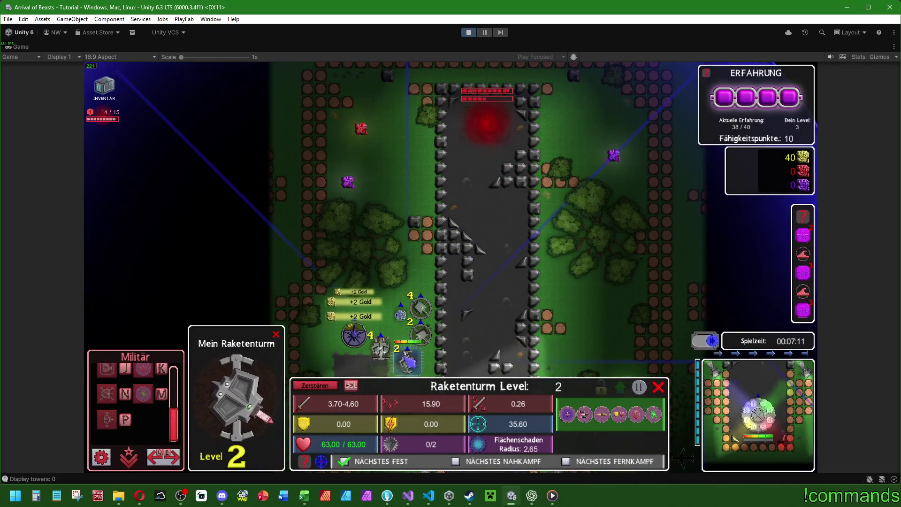
click(391, 350)
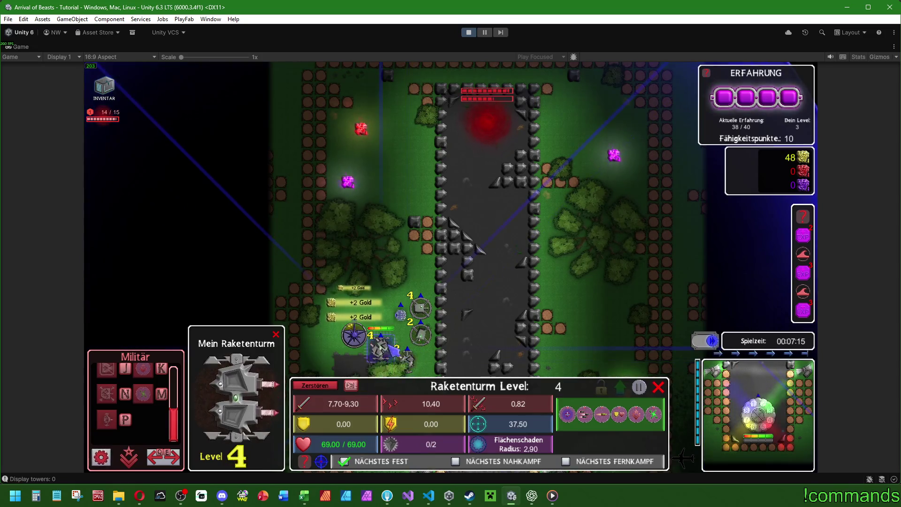
click(406, 363)
click(471, 304)
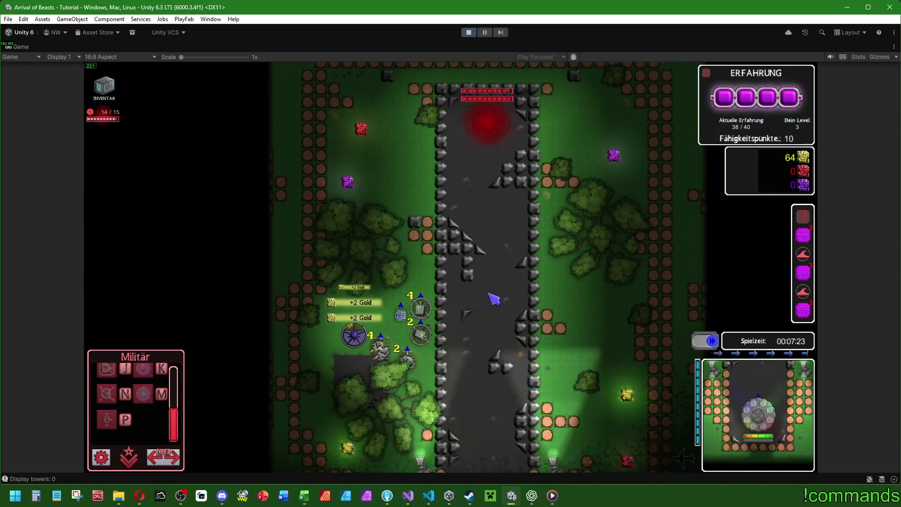
scroll(179, 418, up, 3)
scroll(181, 409, up, 2)
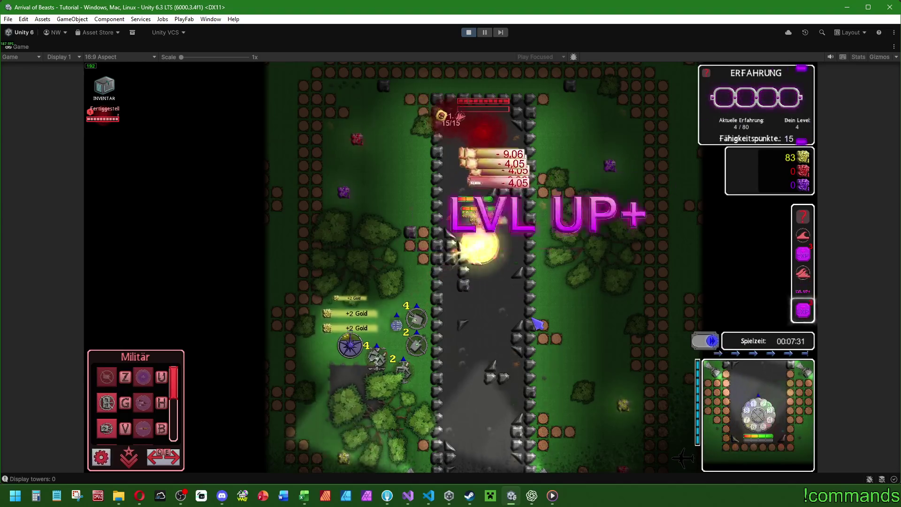
key(s)
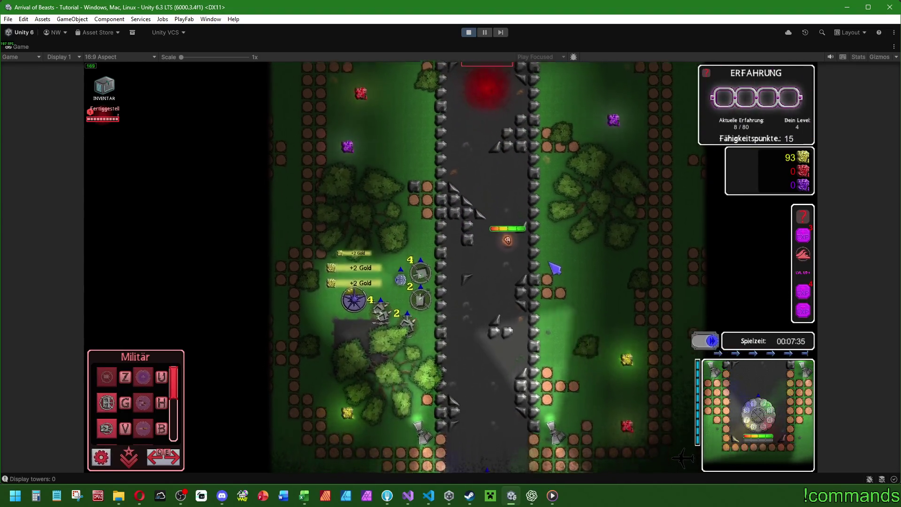
key(w)
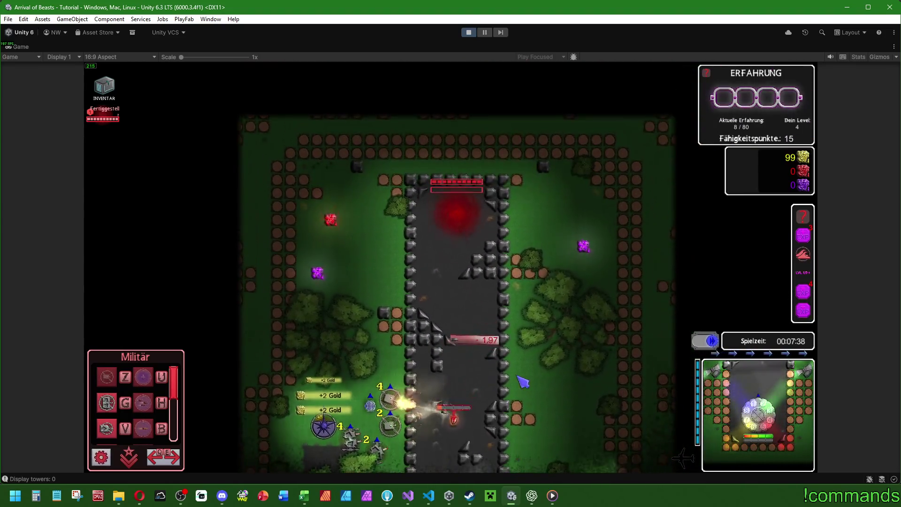
key(s)
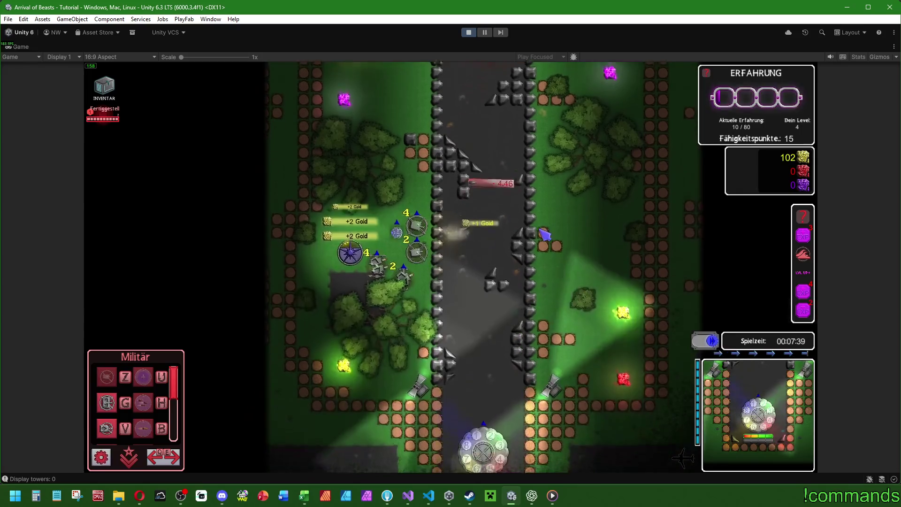
key(w)
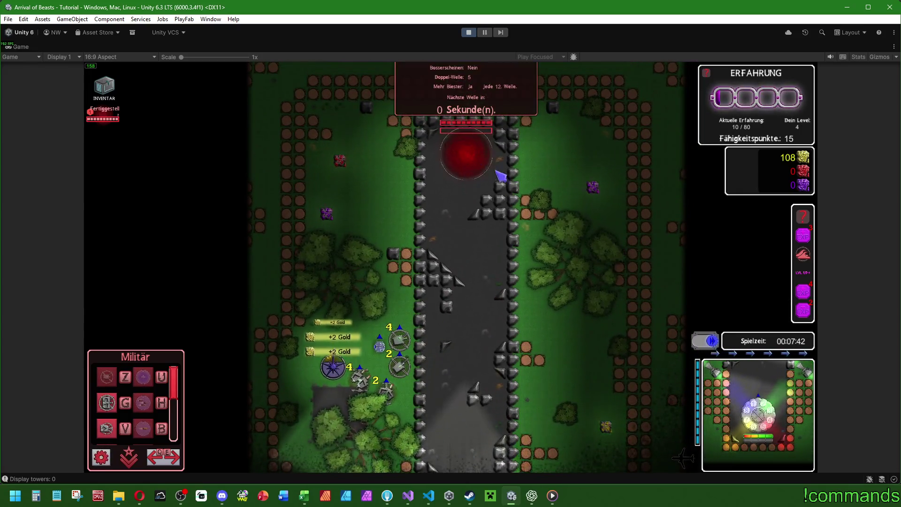
key(w)
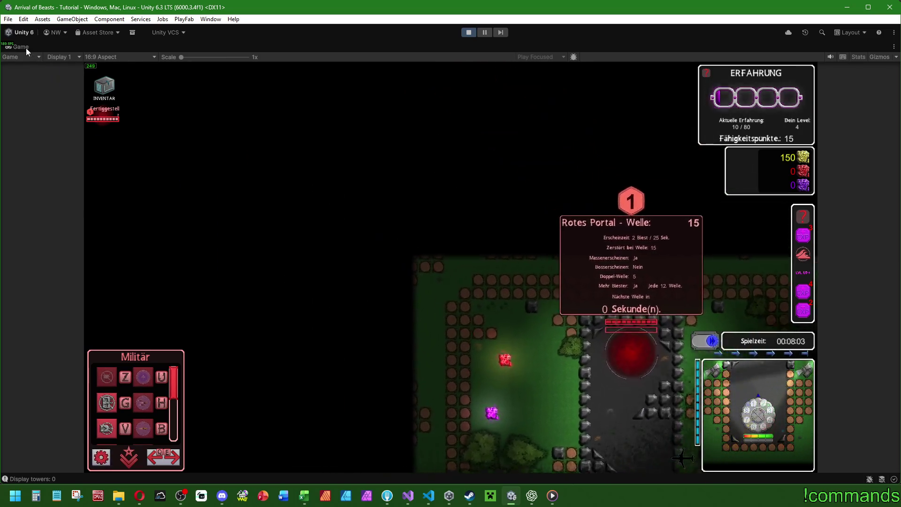
Step: Restore the full editor layout and pan the game map around the defence base and portal
double_click(24, 47)
scroll(242, 433, up, 10)
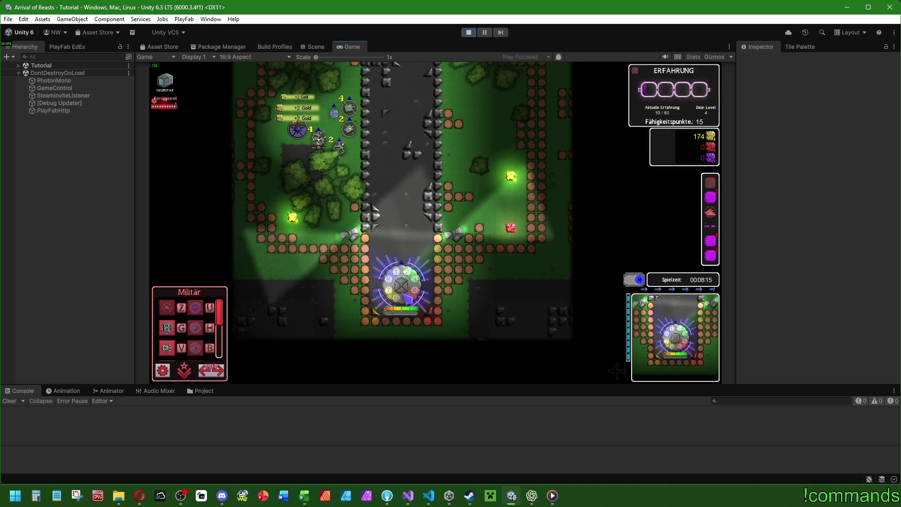
click(400, 269)
key(Escape)
key(w)
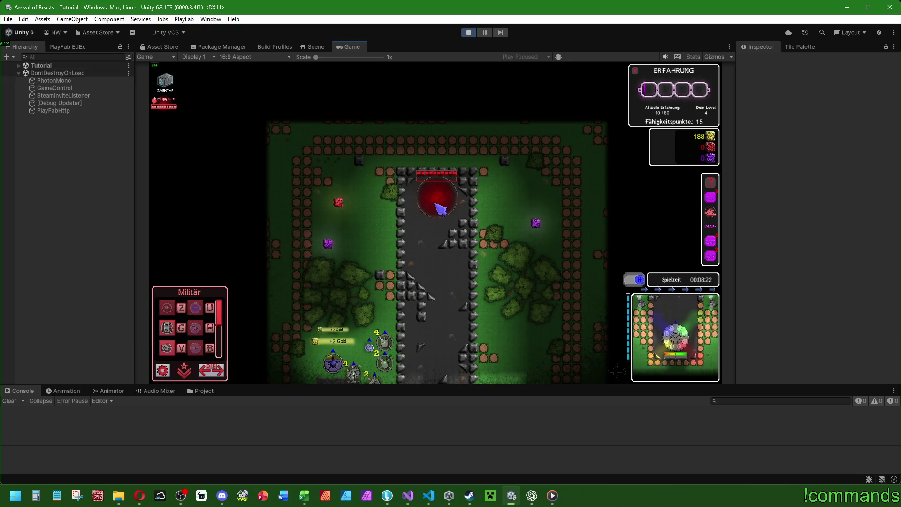
key(super)
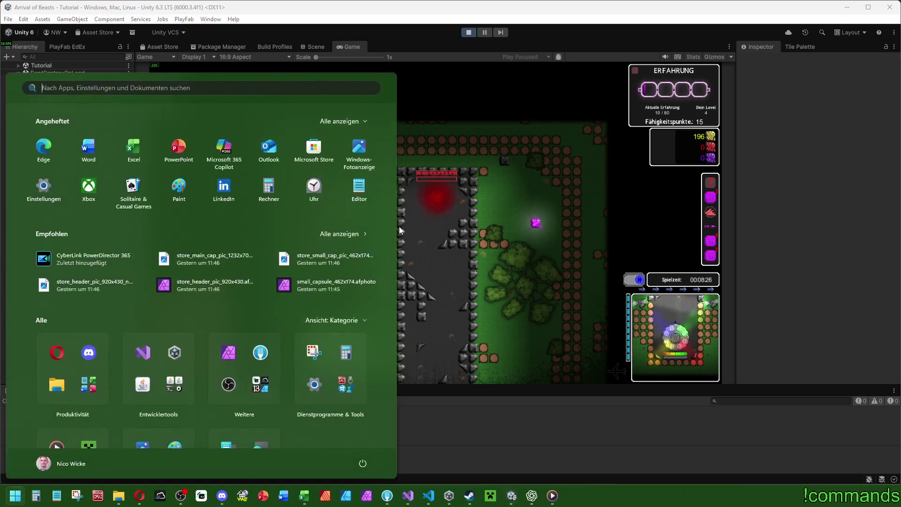
key(super)
key(a)
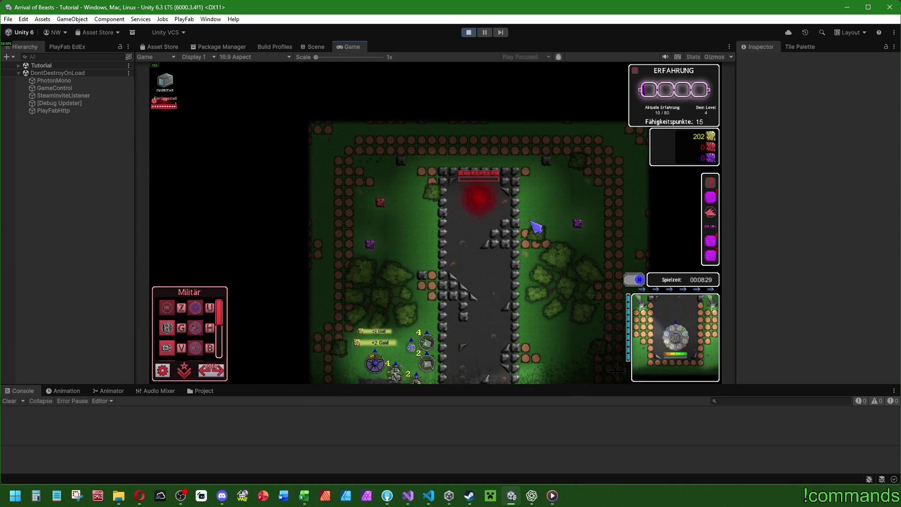
key(s)
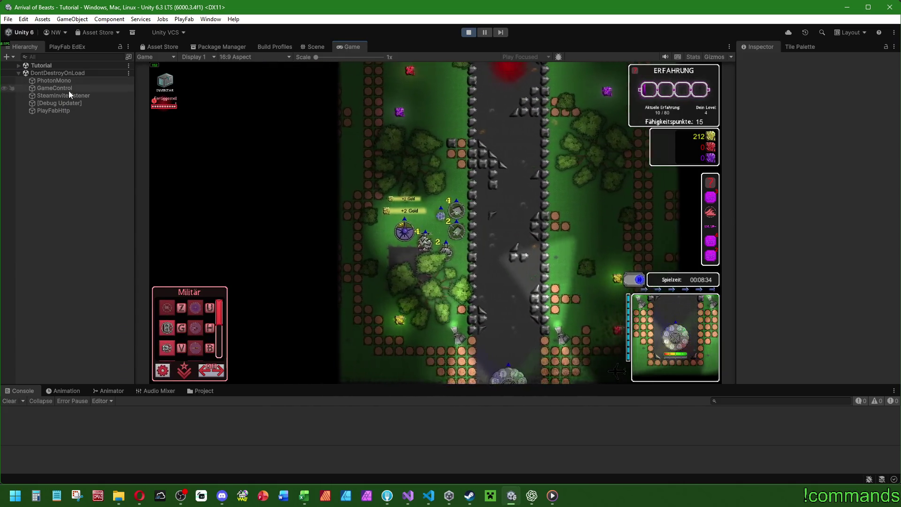
Step: Select GameControl and scroll its Inspector down to Spawner_on_map and Spawner_killed
click(68, 89)
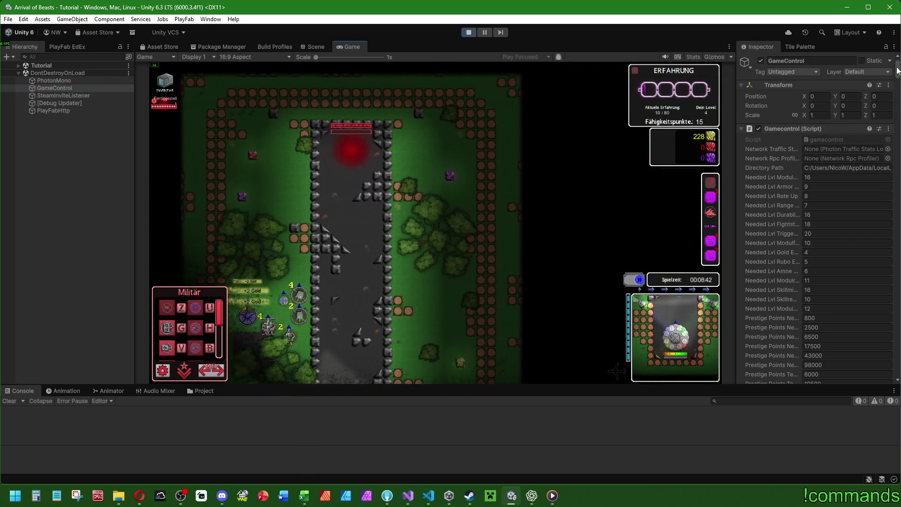
drag(898, 68, 899, 101)
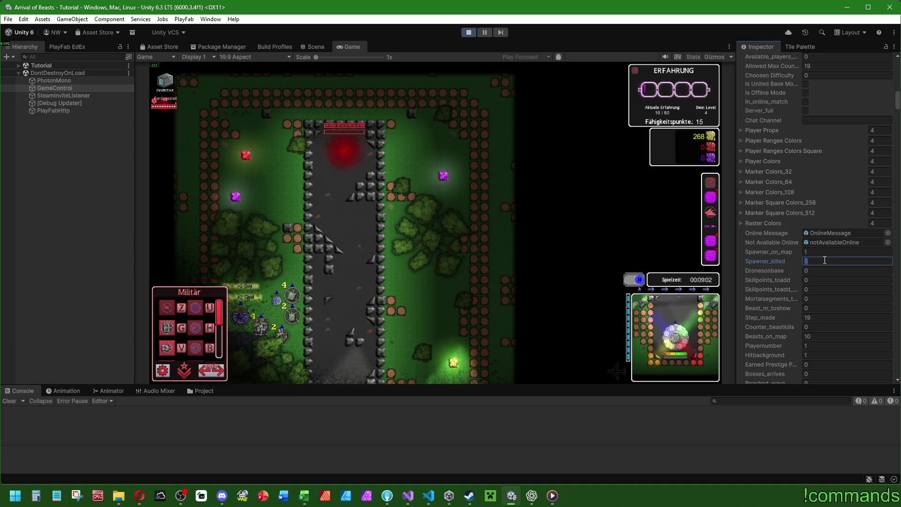
text(1)
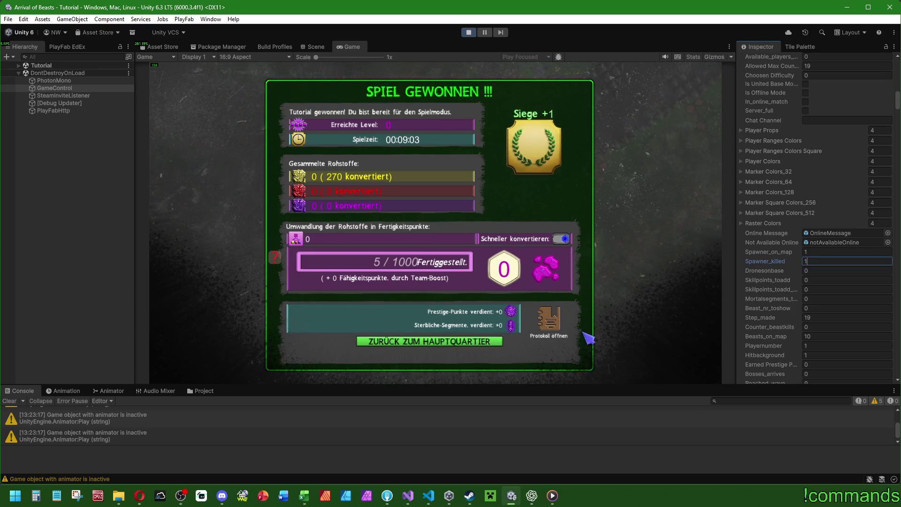
Step: Leave the victory screen for headquarters, stop play mode and clear the Console
click(437, 342)
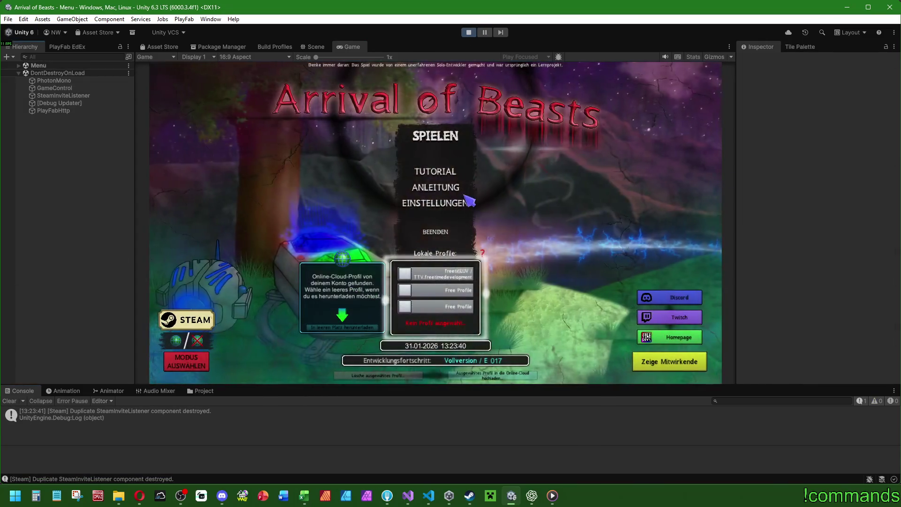
click(468, 33)
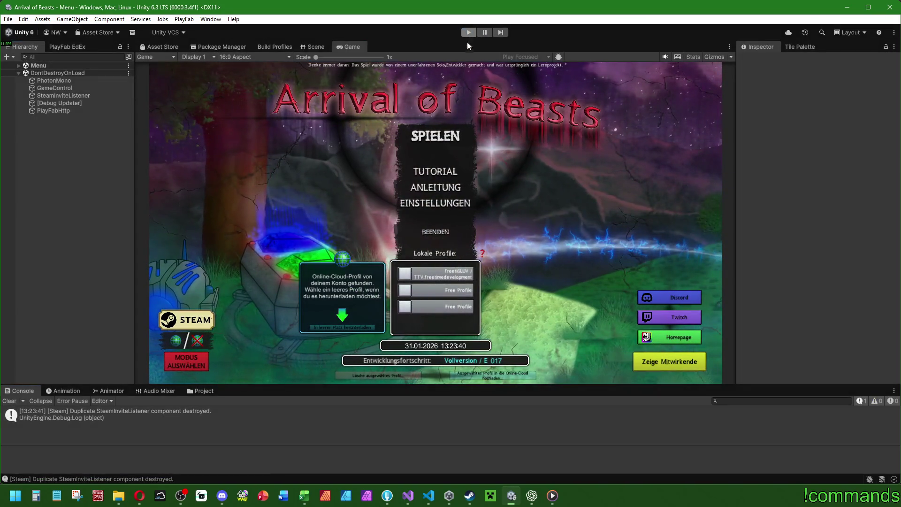
click(9, 401)
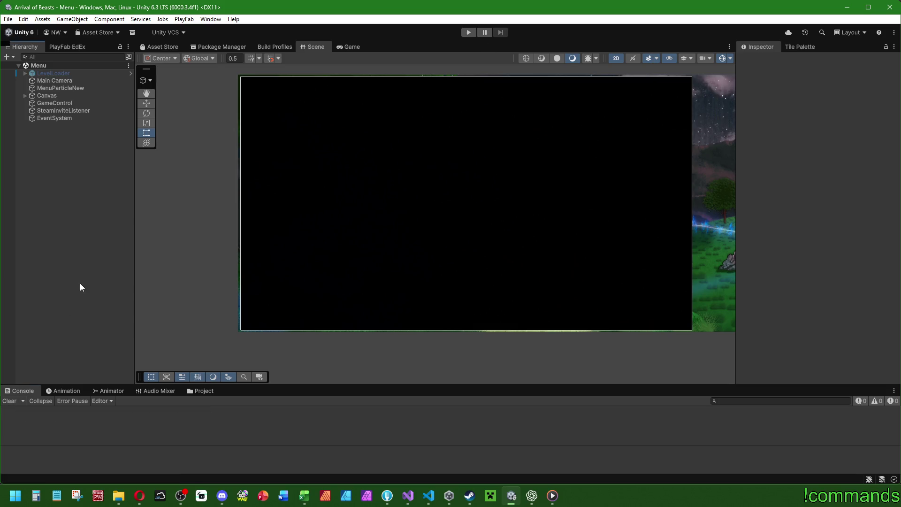
Step: Save the Unity project and switch over to Visual Studio
click(11, 19)
click(33, 121)
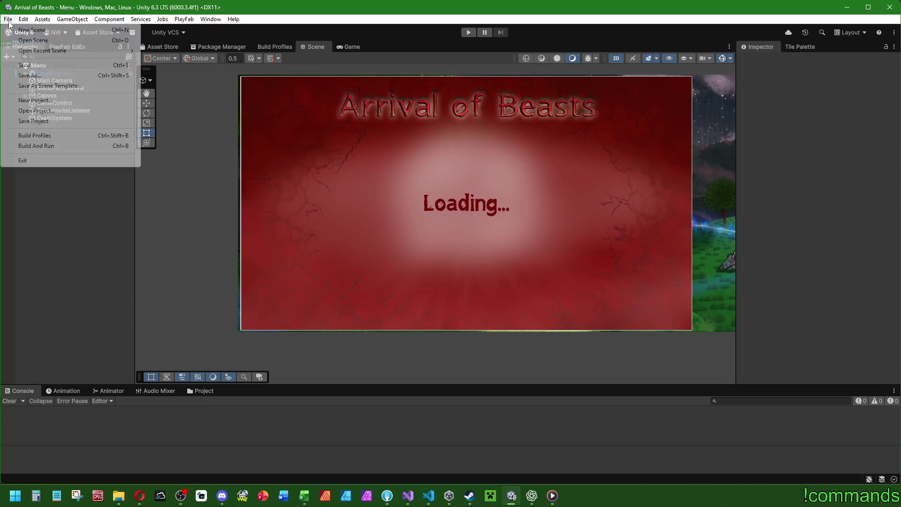
click(407, 501)
scroll(97, 305, down, 5)
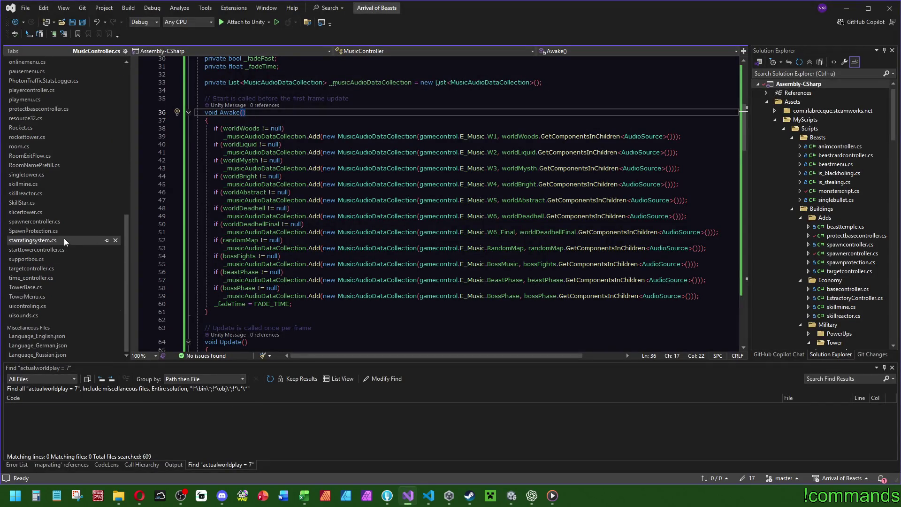
Step: Open spawnercontroller.cs and search it for spawner_killed
click(61, 224)
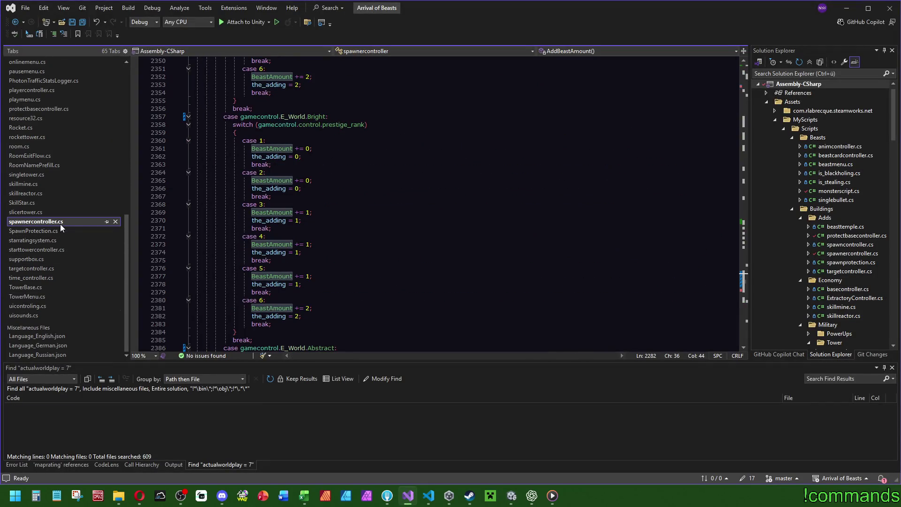
click(494, 252)
key(ctrl+f)
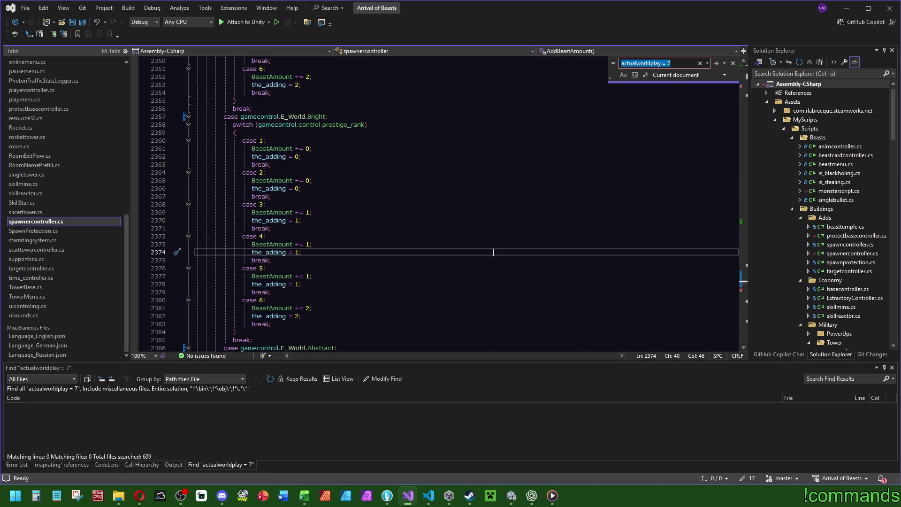
text(killed)
key(ctrl+f)
click(263, 180)
Step: Find the occurrences of DoWinState, then jump to the calls of SetWinState
click(263, 172)
key(ctrl+f)
scroll(423, 234, up, 3)
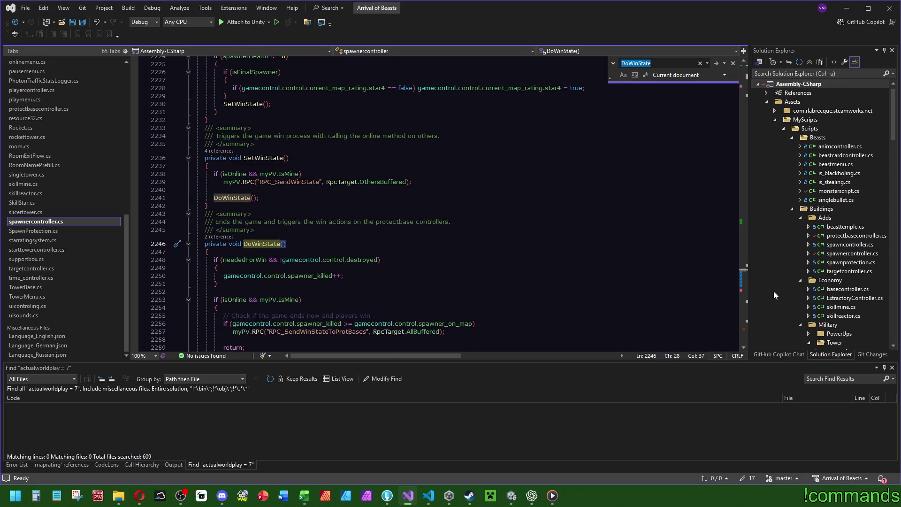
click(263, 158)
key(ctrl+f)
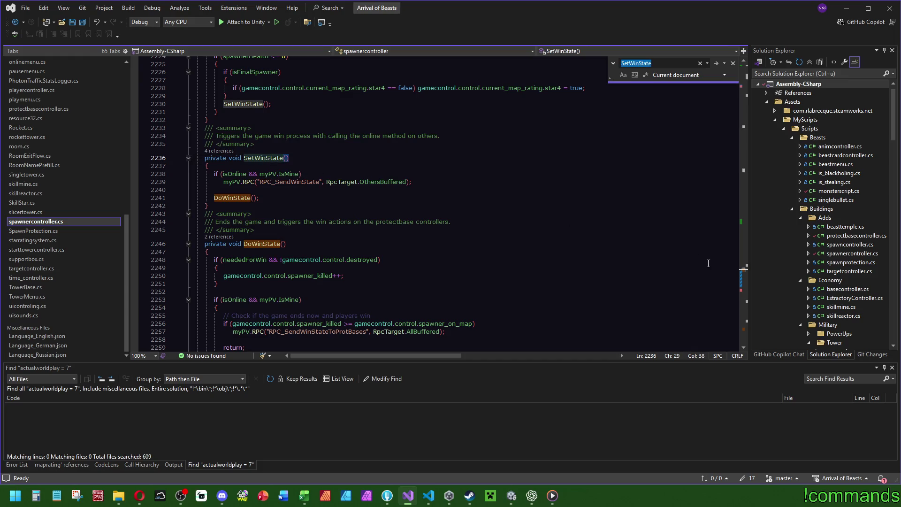
click(748, 169)
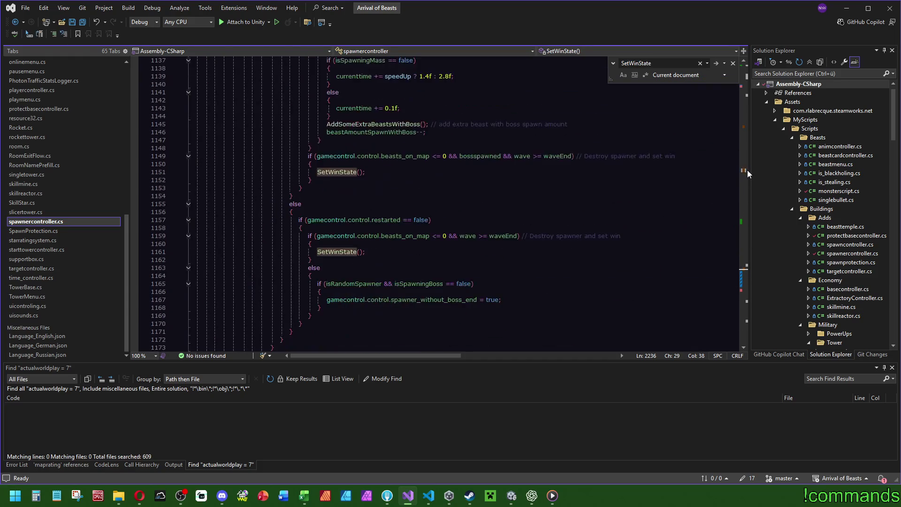
Step: Scroll through spawnercontroller.cs reviewing the tutorial spawning code and its win checks
scroll(748, 170, up, 3)
scroll(540, 246, down, 3)
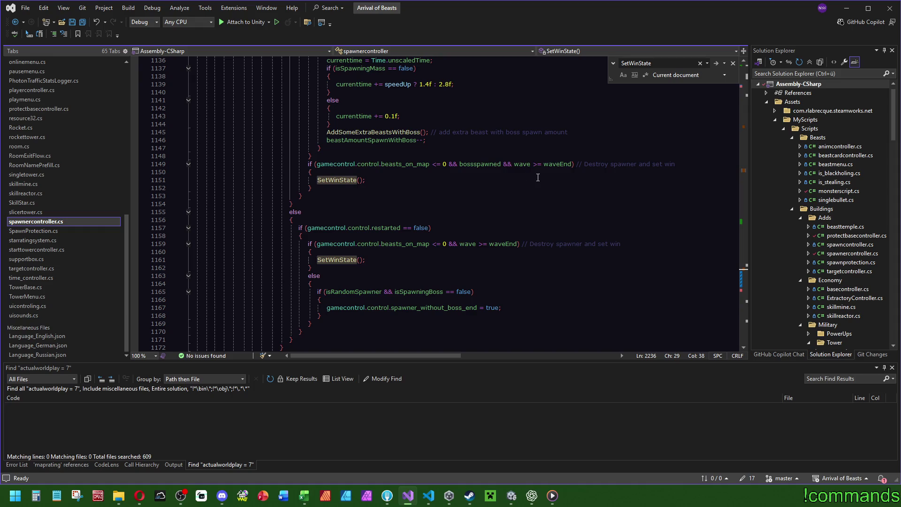
drag(746, 169, 745, 127)
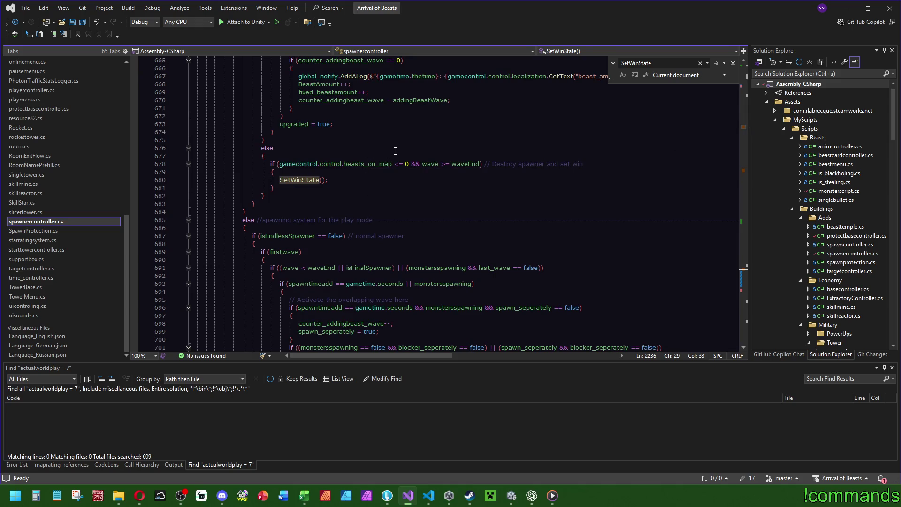
scroll(289, 188, up, 2)
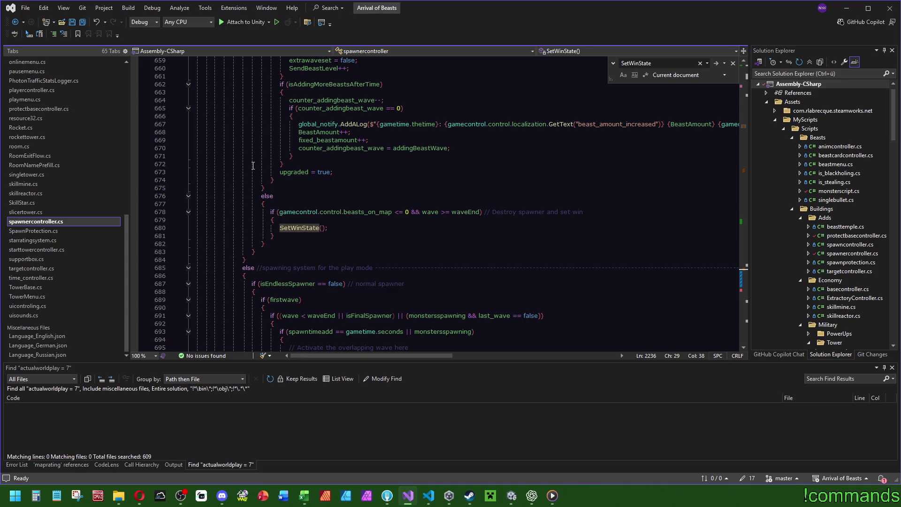
mouse_move(253, 165)
scroll(256, 174, up, 17)
scroll(263, 183, up, 20)
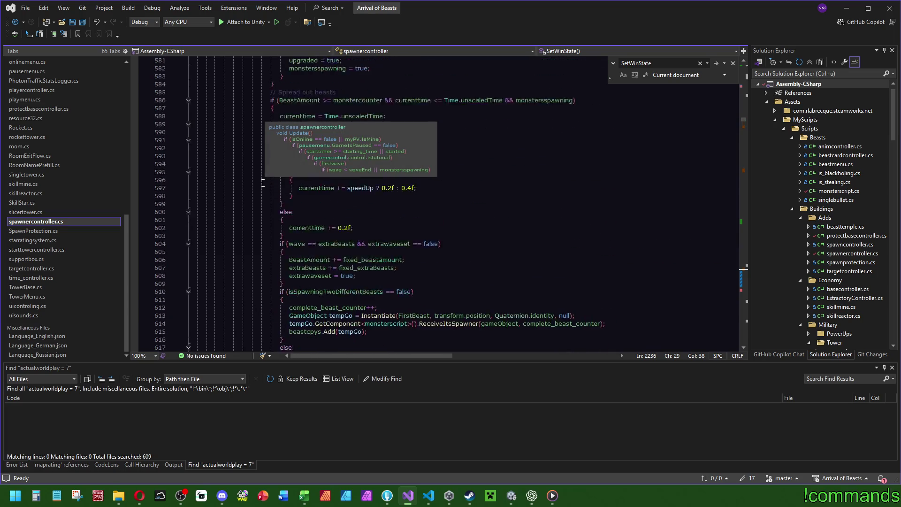
scroll(261, 185, up, 4)
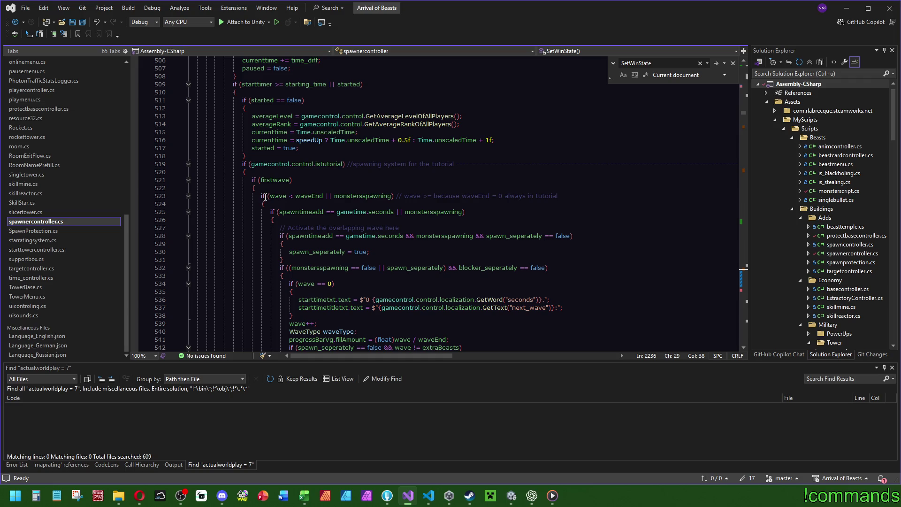
scroll(260, 198, down, 20)
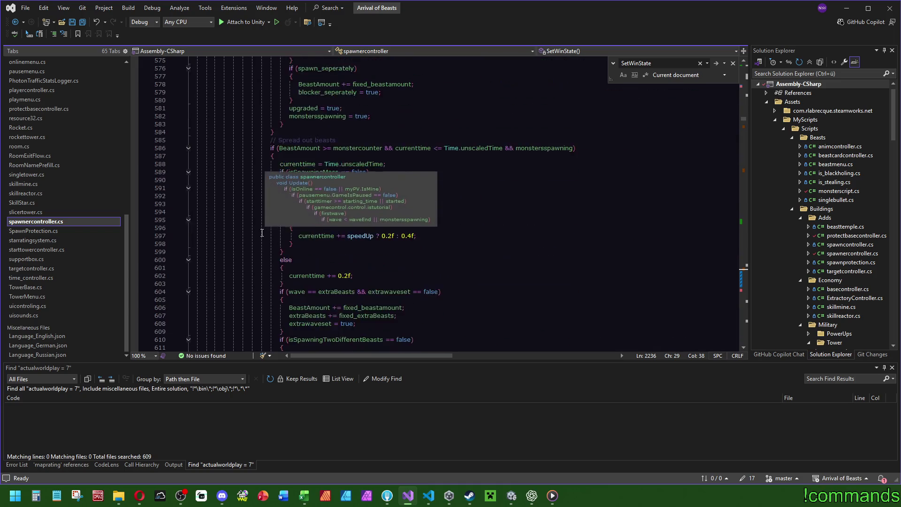
scroll(262, 233, down, 15)
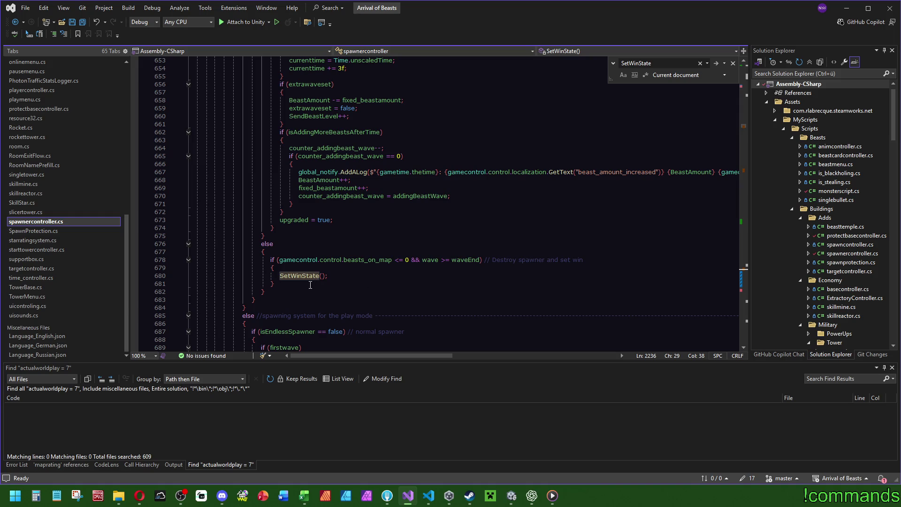
scroll(262, 201, up, 5)
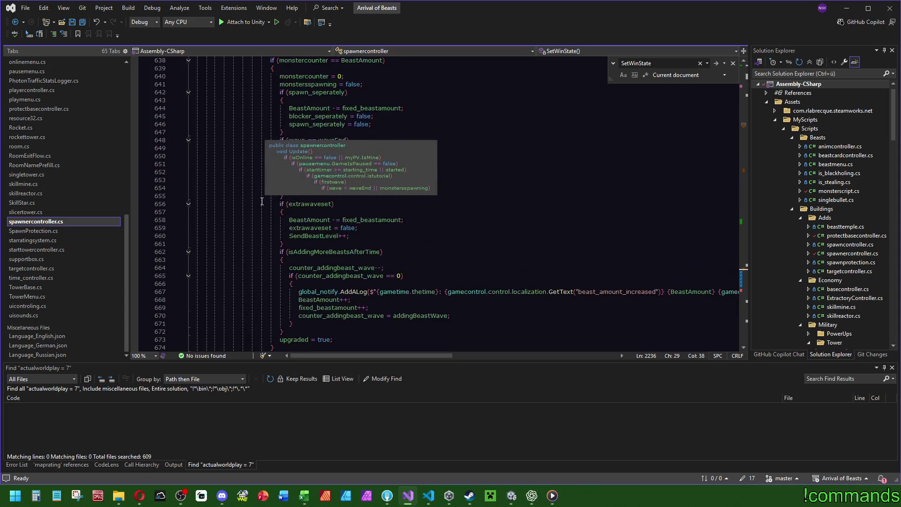
scroll(262, 201, up, 20)
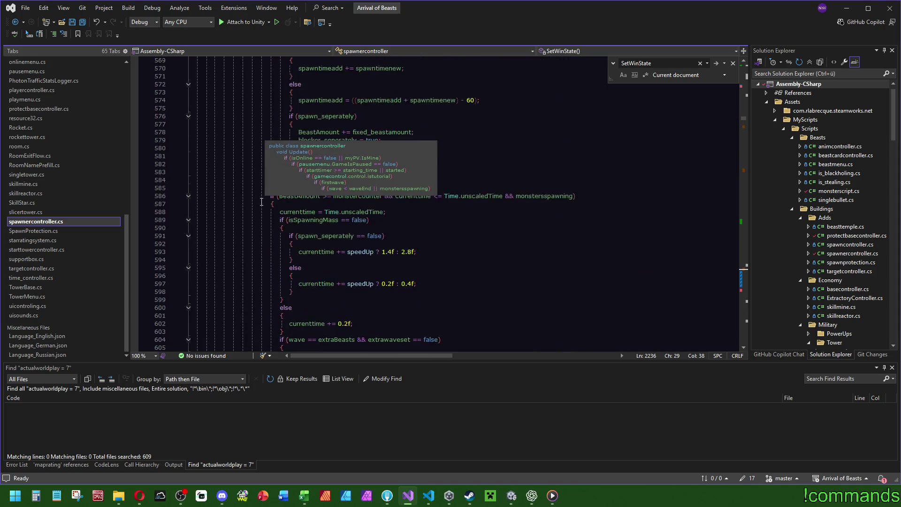
scroll(262, 204, up, 8)
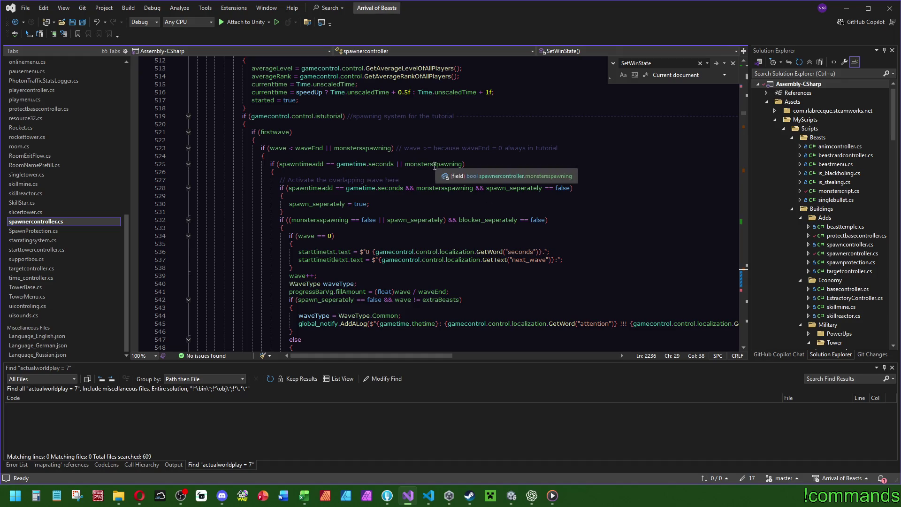
Step: Review the play-mode spawning code and its SetWinState wave conditions
scroll(271, 193, down, 13)
scroll(271, 194, down, 6)
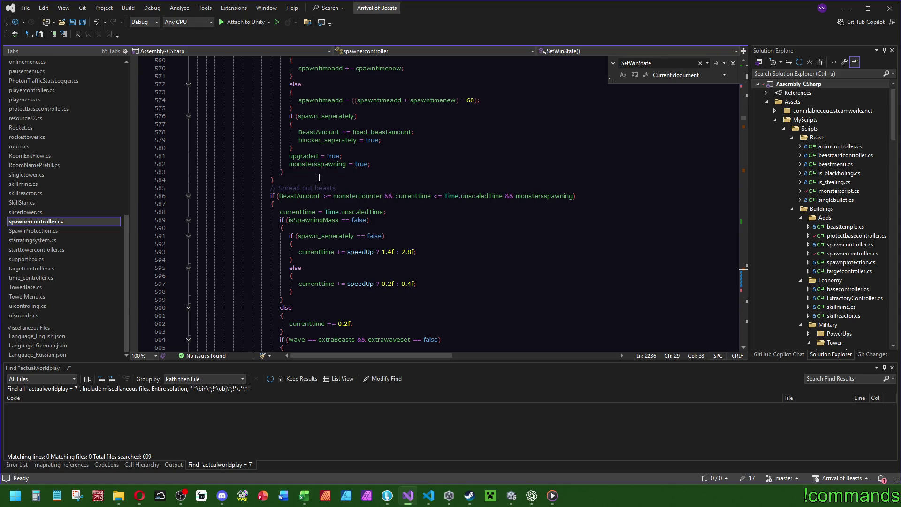
scroll(319, 178, down, 17)
scroll(322, 186, down, 12)
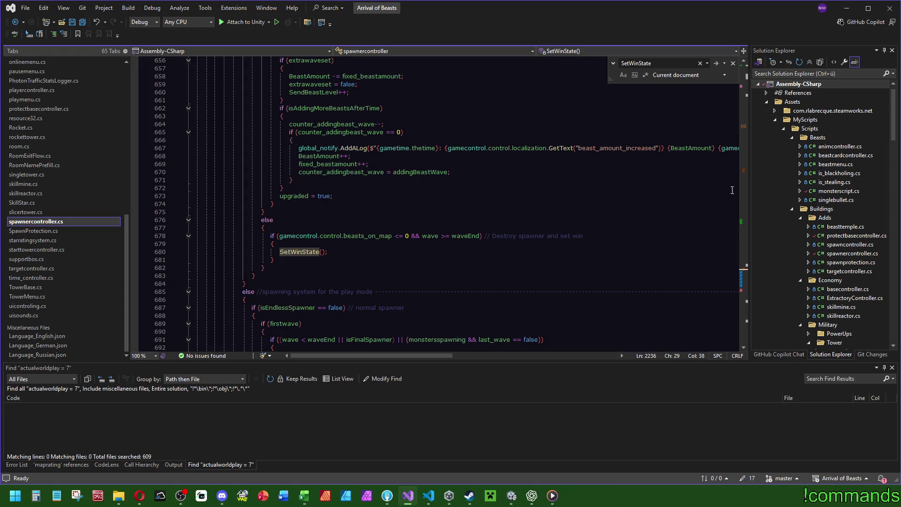
drag(745, 127, 747, 172)
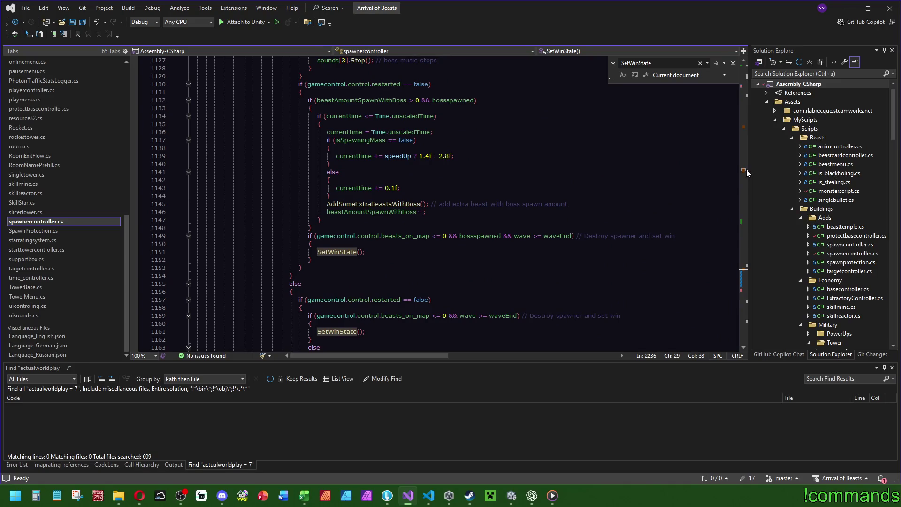
scroll(747, 172, down, 2)
scroll(746, 173, down, 3)
drag(746, 171, 745, 128)
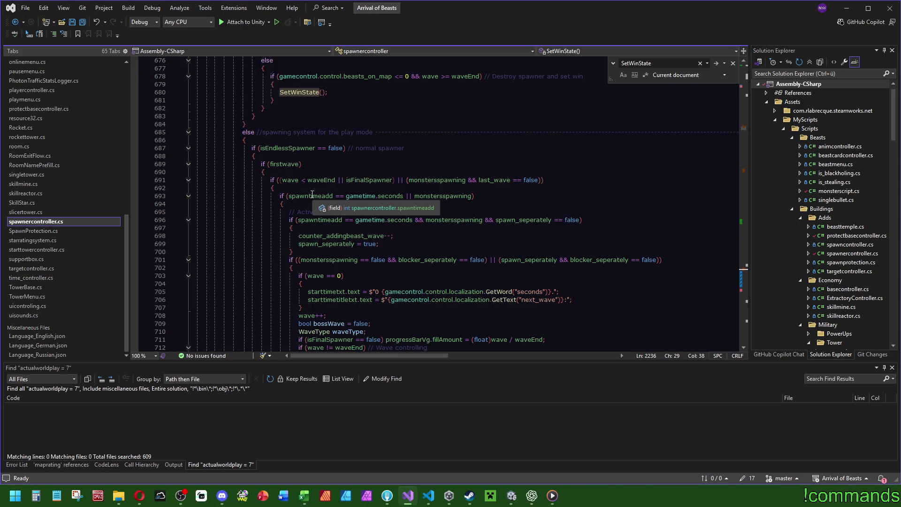
scroll(312, 194, up, 7)
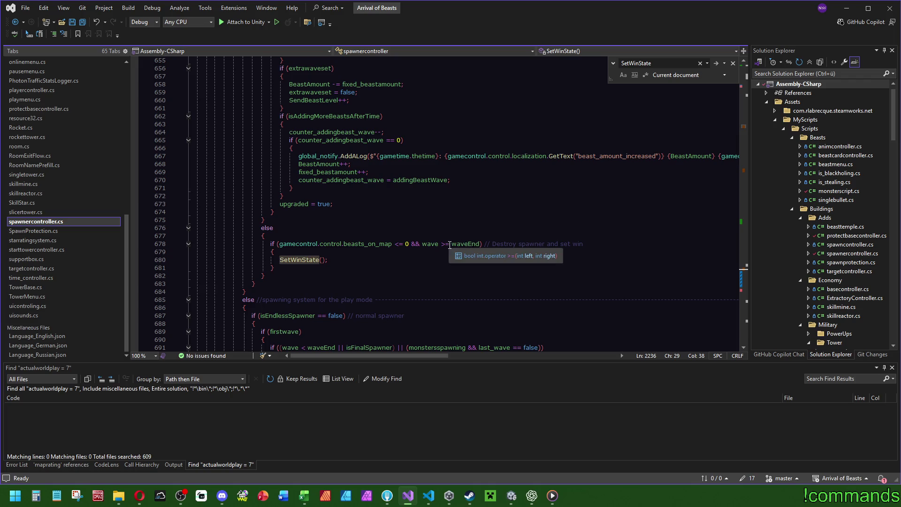
scroll(270, 182, up, 11)
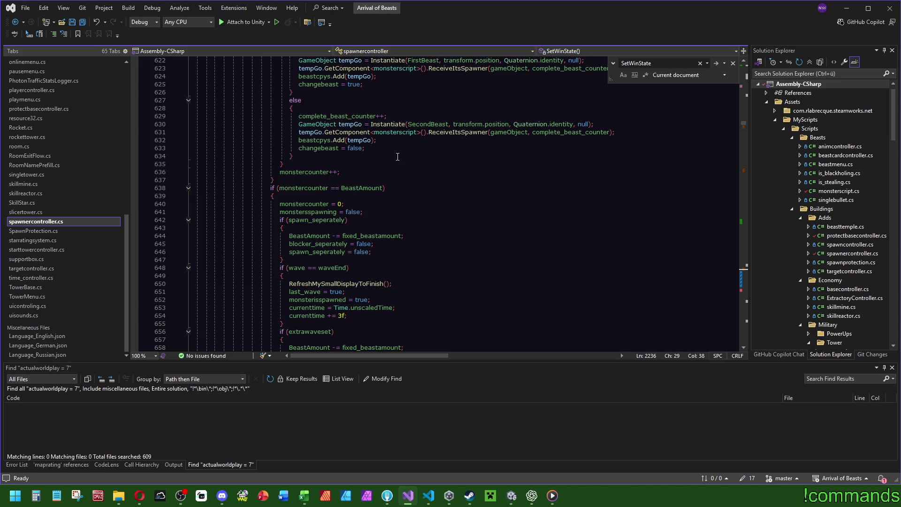
scroll(418, 179, down, 4)
scroll(425, 176, down, 3)
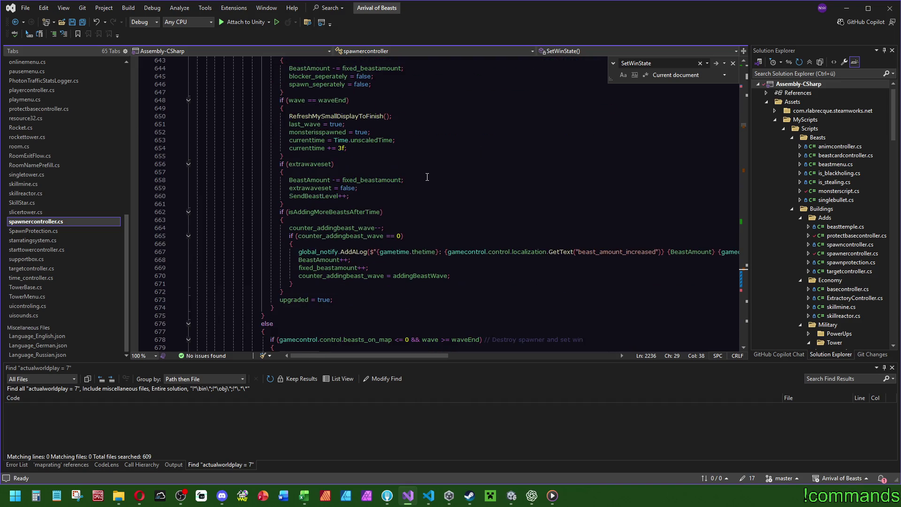
scroll(428, 175, up, 5)
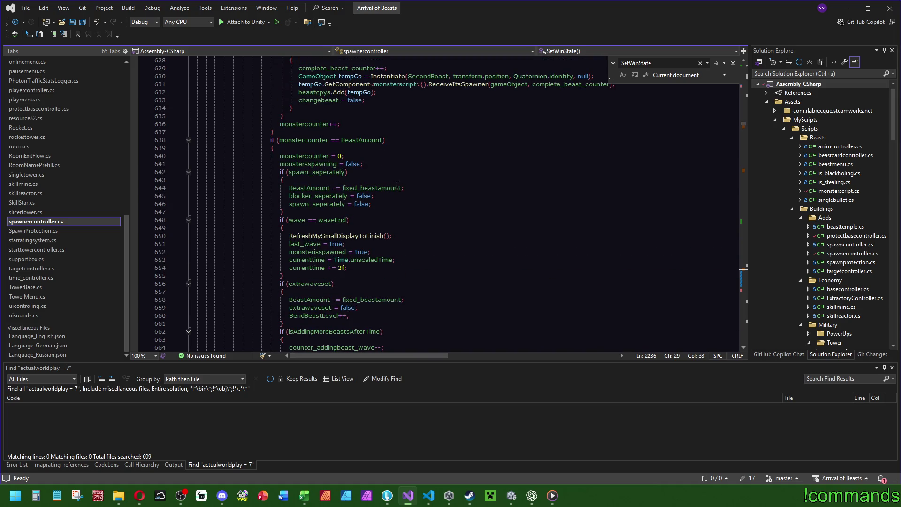
scroll(335, 212, up, 8)
Step: Save all changed files and close Visual Studio
key(ctrl+s)
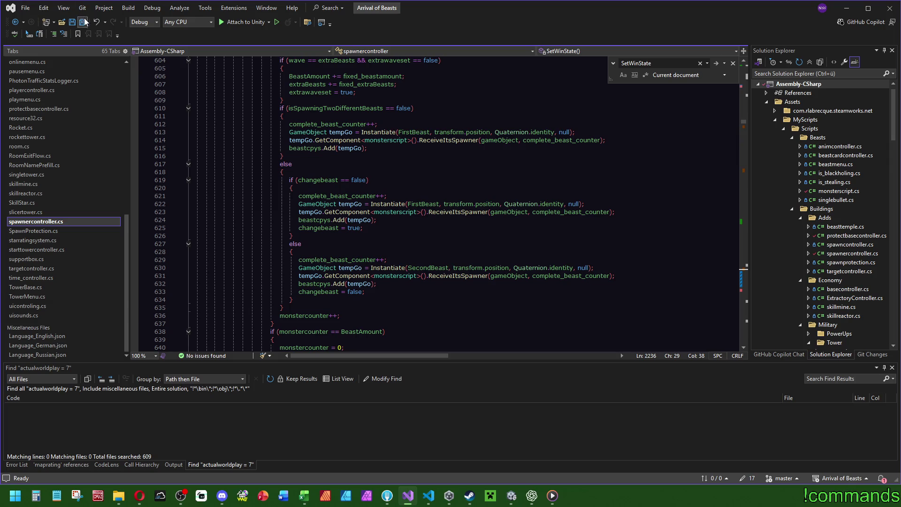
scroll(282, 234, up, 4)
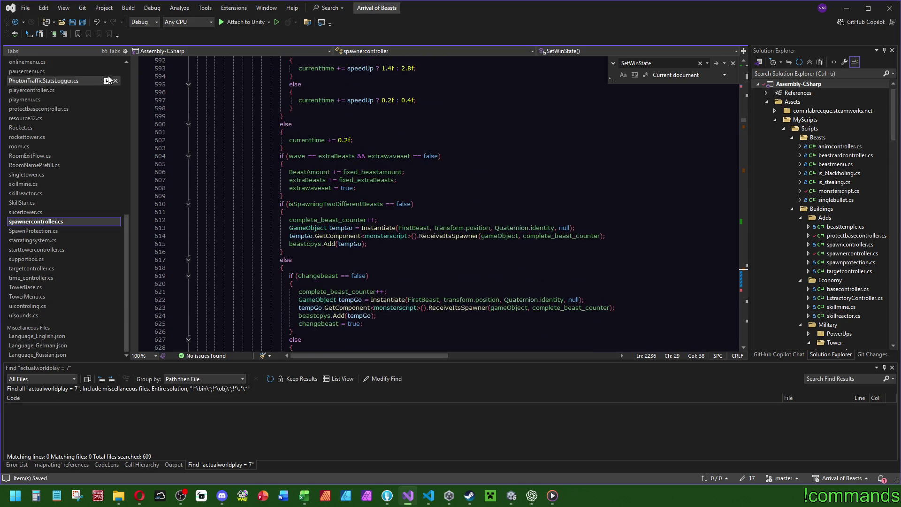
click(889, 8)
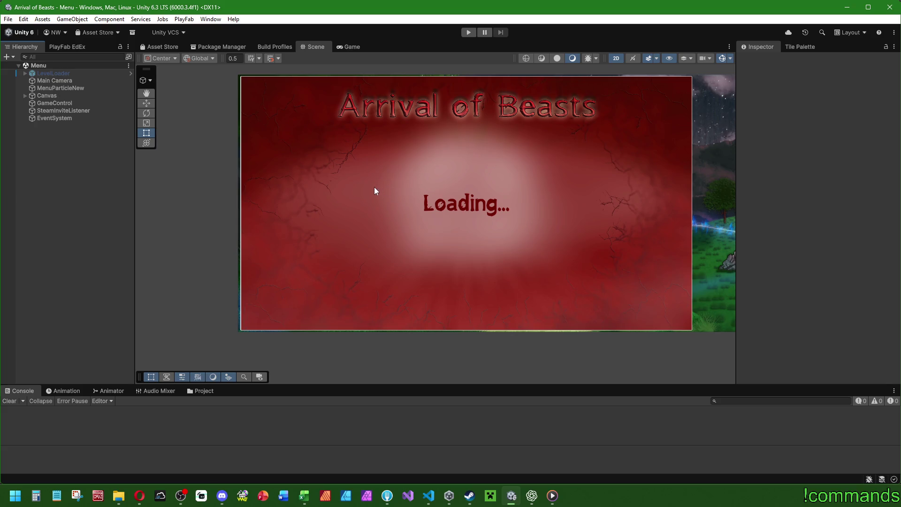
Step: Save the current scene and the whole Arrival of Beasts project from the File menu
scroll(374, 187, up, 1)
click(8, 19)
click(36, 121)
click(8, 19)
click(11, 65)
click(7, 20)
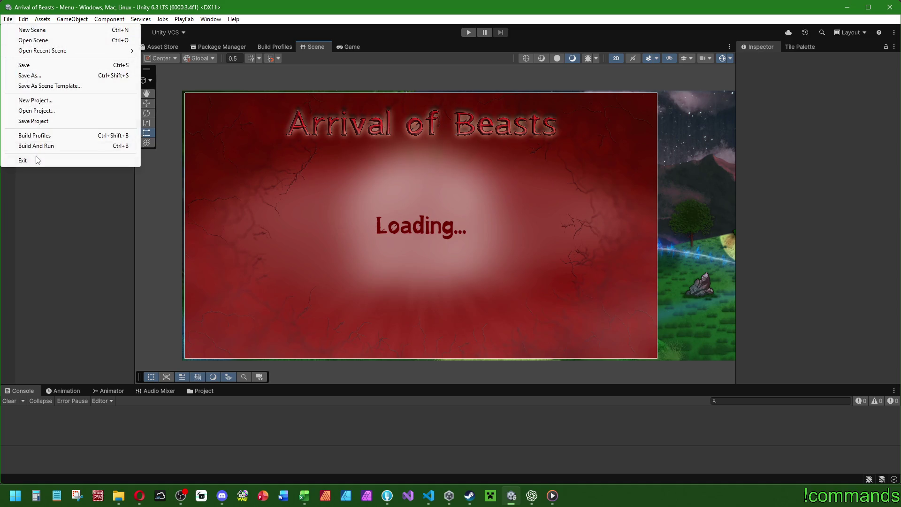
key(alt+Tab)
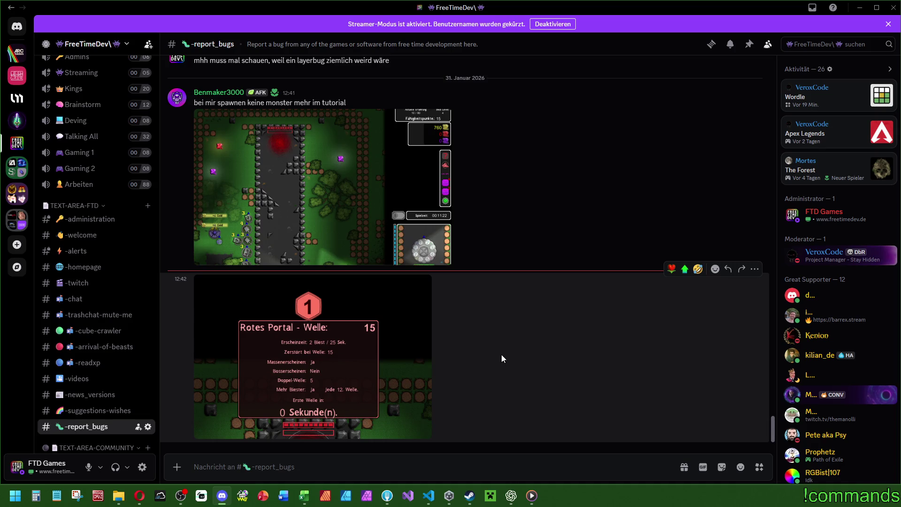
Step: Close Fork, then close MusicController.cs, discard Untitled-1 and quit VS Code
click(386, 495)
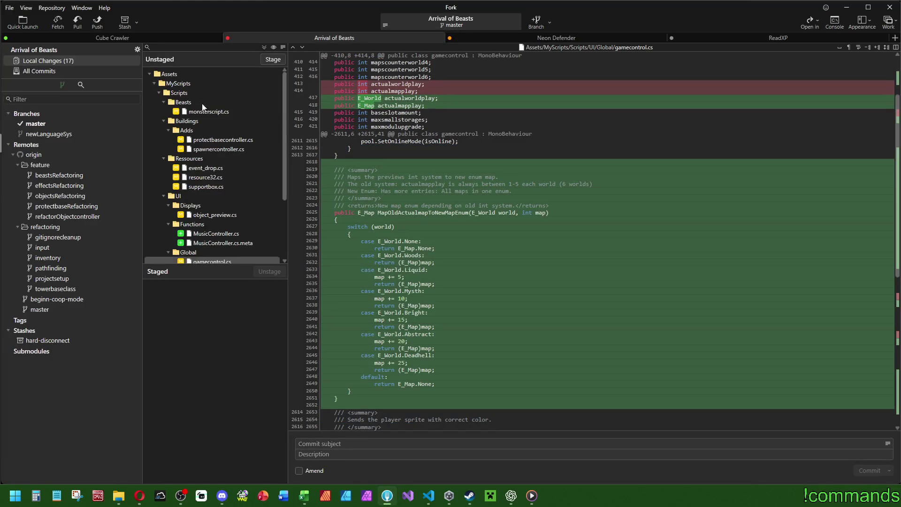
click(884, 9)
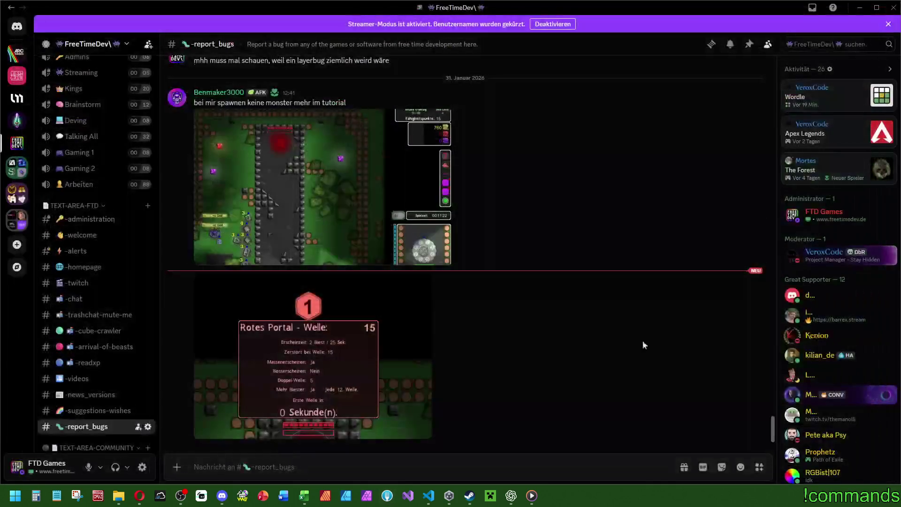
click(429, 496)
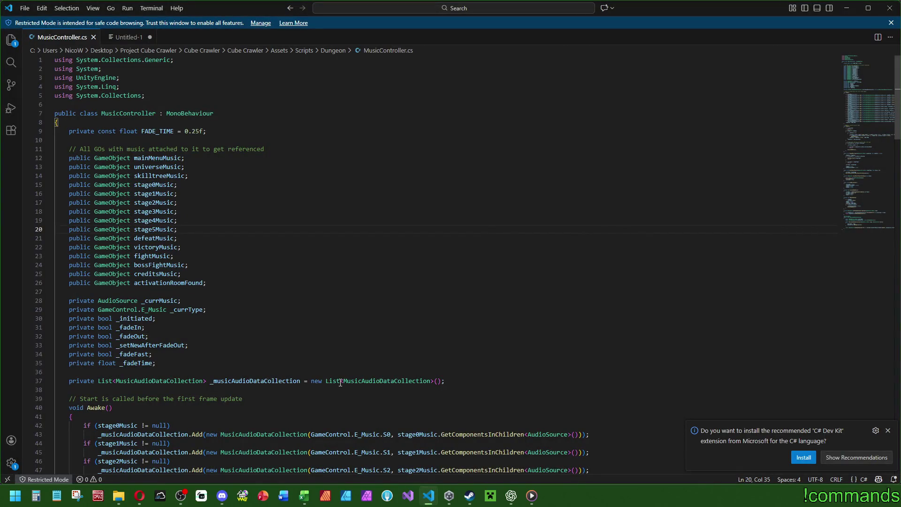
click(93, 37)
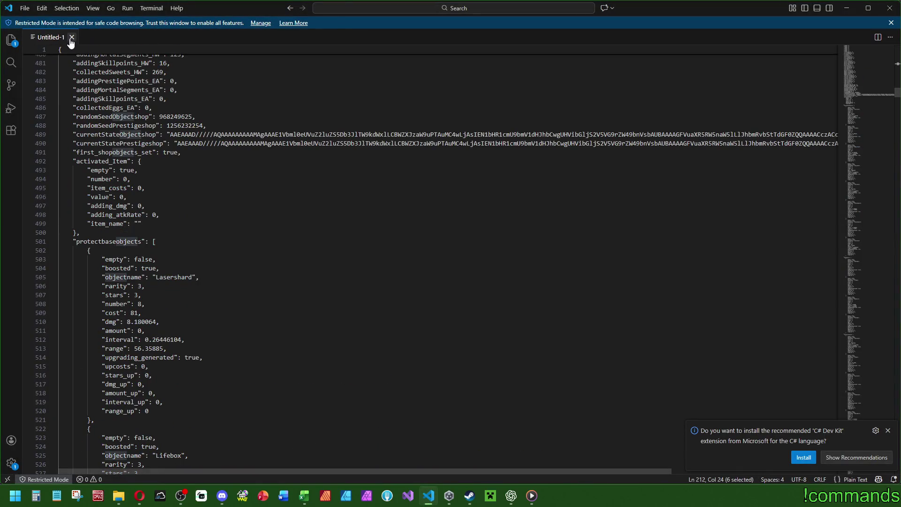
click(71, 38)
click(463, 253)
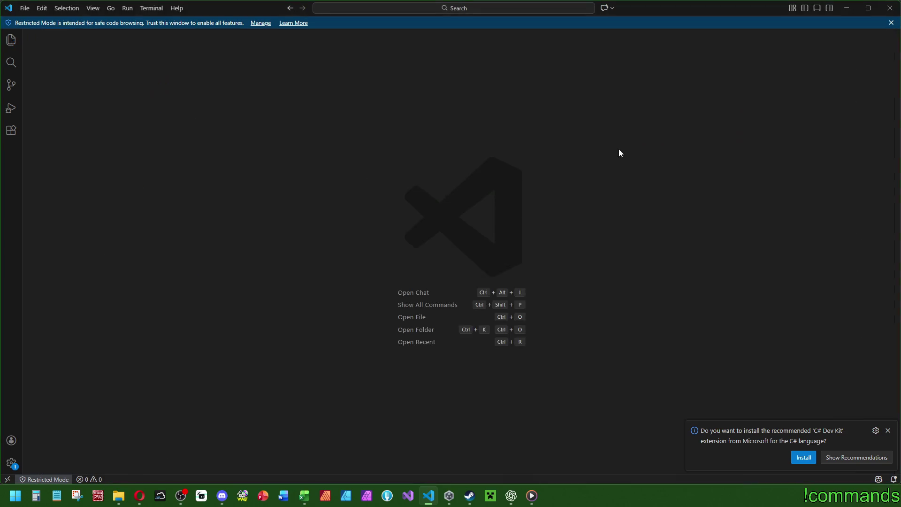
click(890, 8)
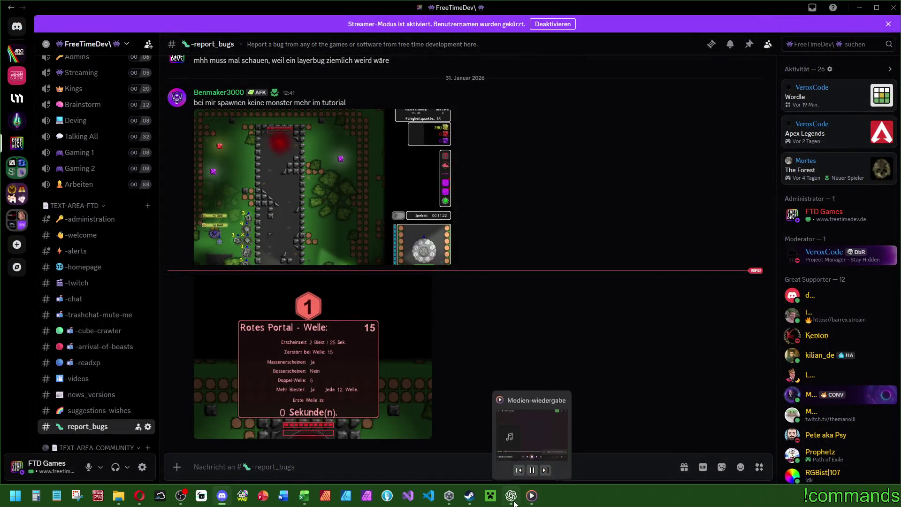
Step: Close ChatGPT and bring WorkingTables.xlsx in Excel to the front
click(512, 496)
click(891, 7)
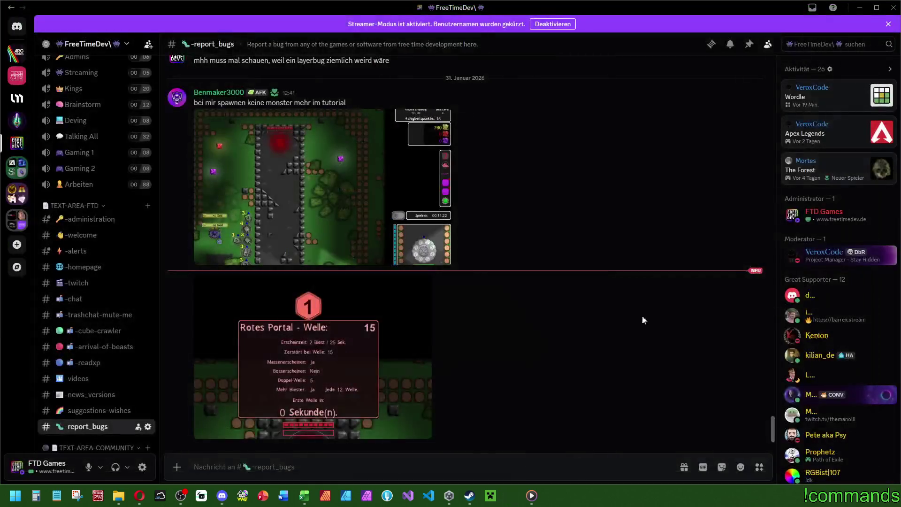
click(305, 496)
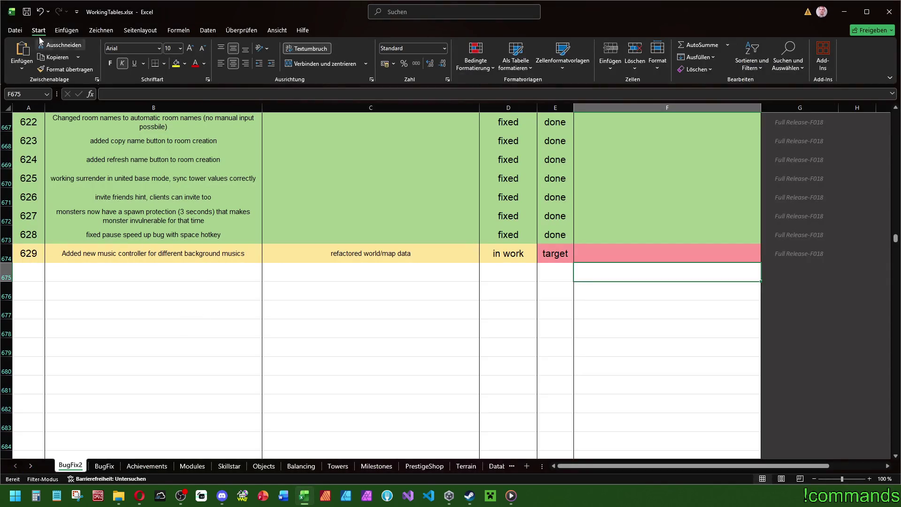
Step: Append to B651 that it duplicates another user's report: 'monsterisspawning = true WHY?!'
scroll(135, 194, up, 10)
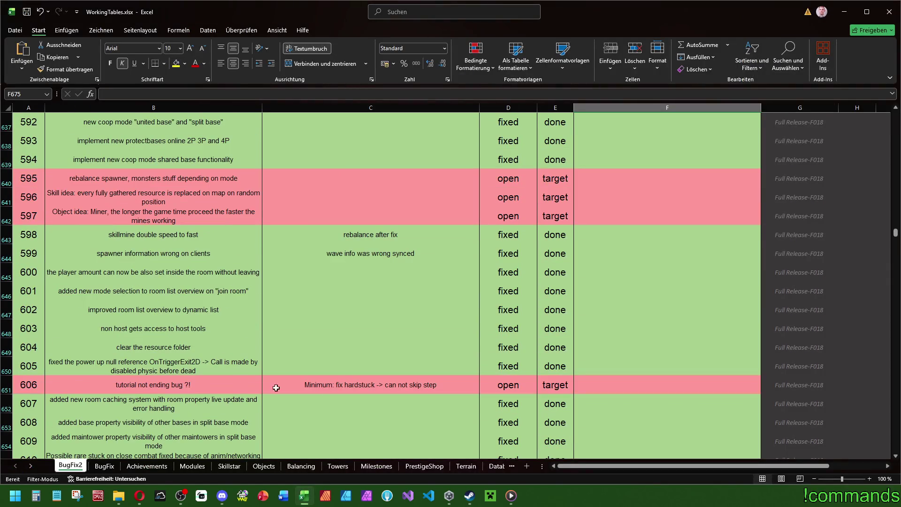
click(412, 390)
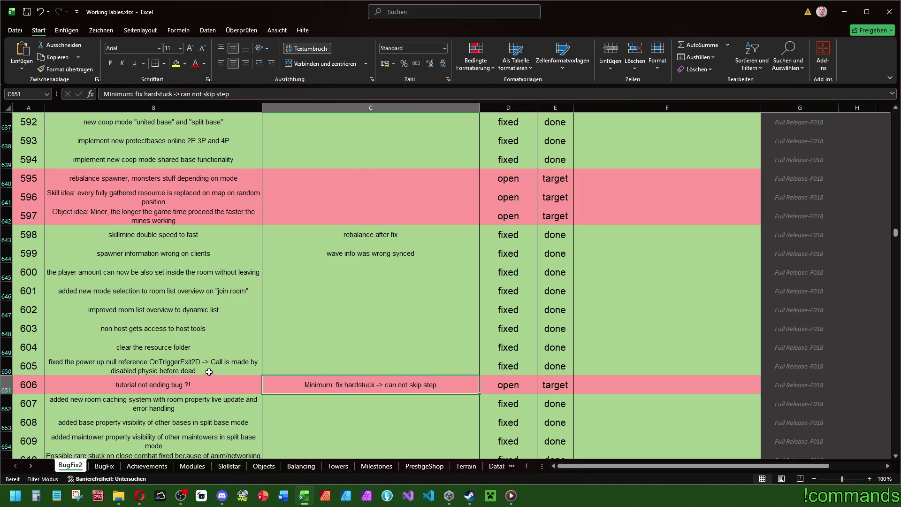
double_click(217, 384)
text(-> same bug from)
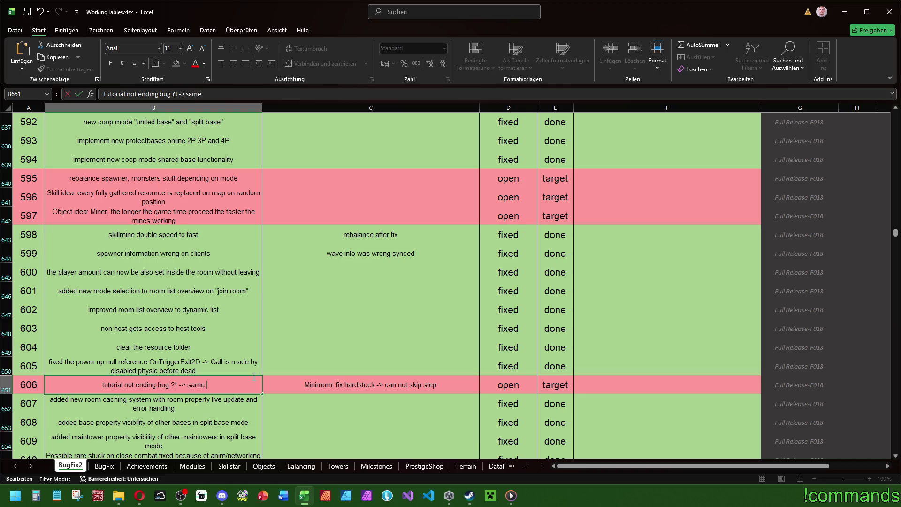
text( mortes)
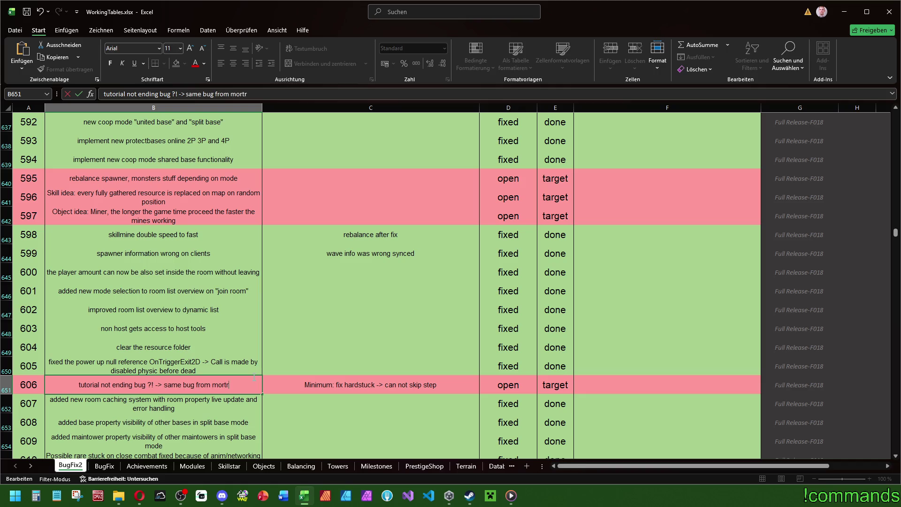
text( -> )
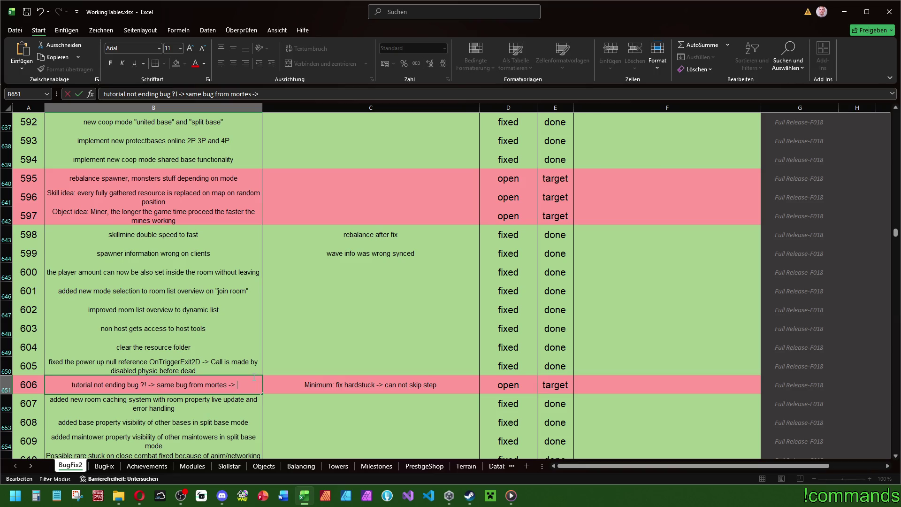
text(monster)
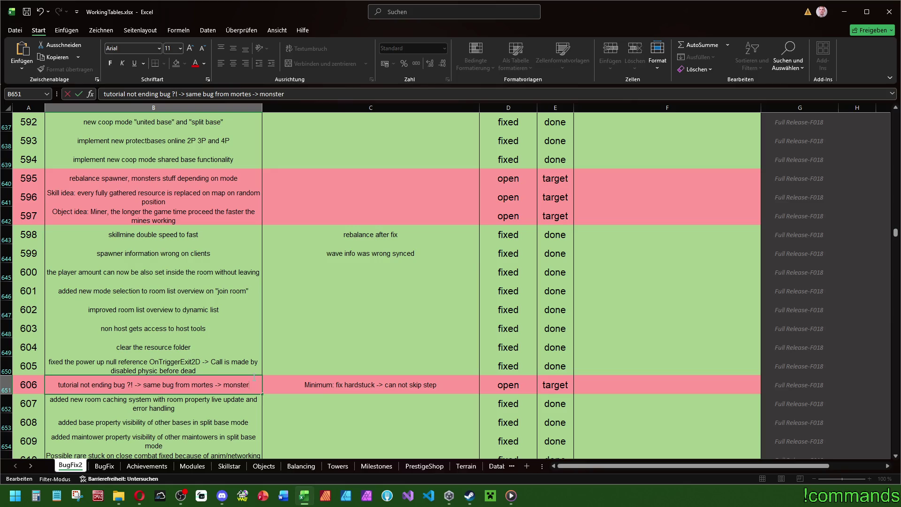
text(isspawning)
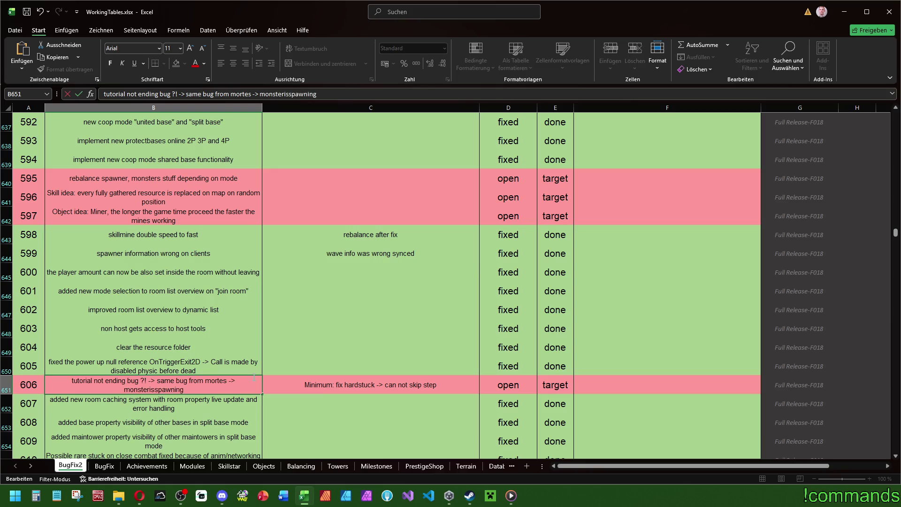
text( = true )
text(WHY?!)
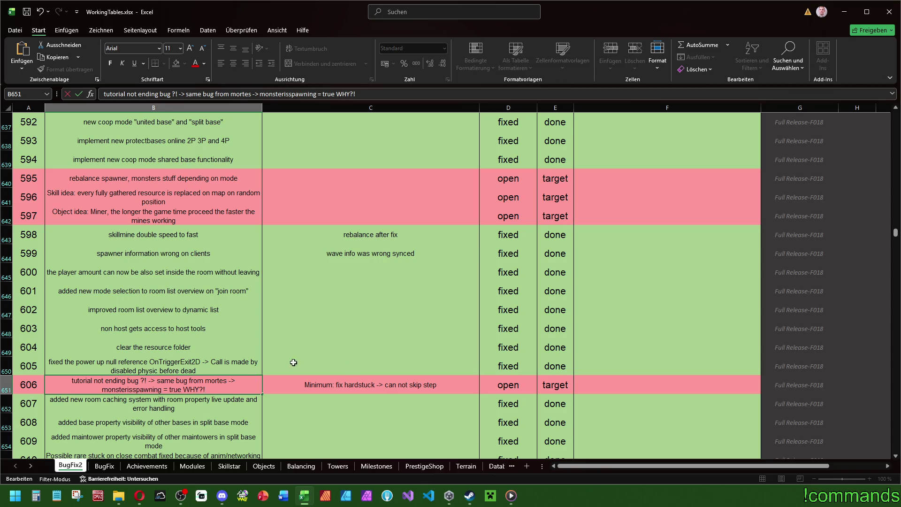
Step: Set the tutorial bug's status in D651 to in work
click(484, 391)
click(542, 389)
click(493, 402)
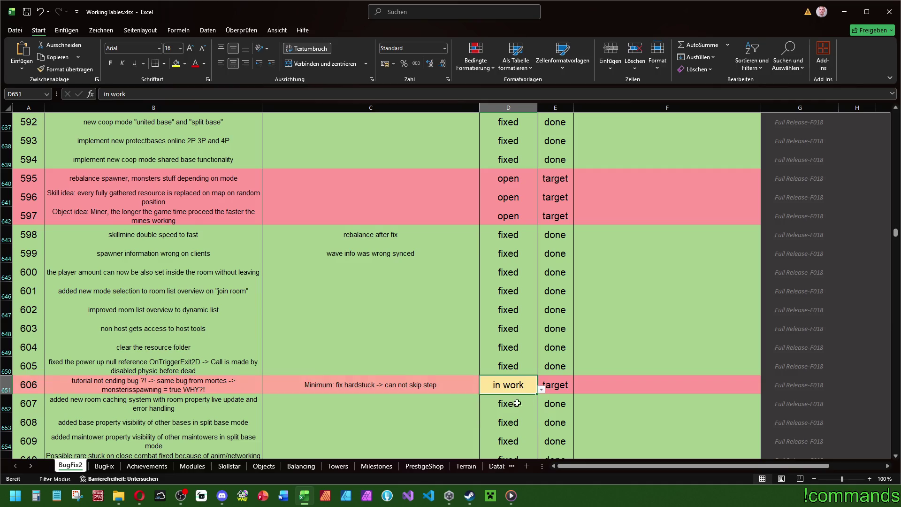
click(579, 384)
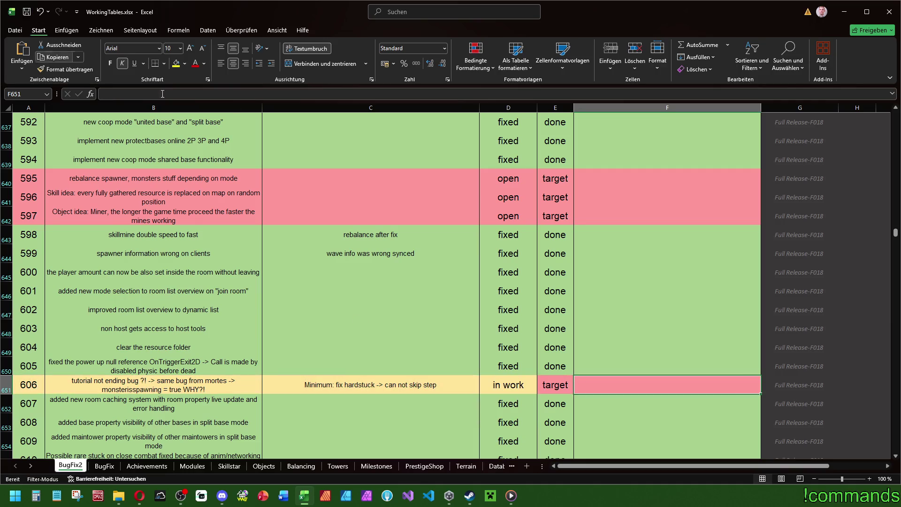
key(alt+Tab)
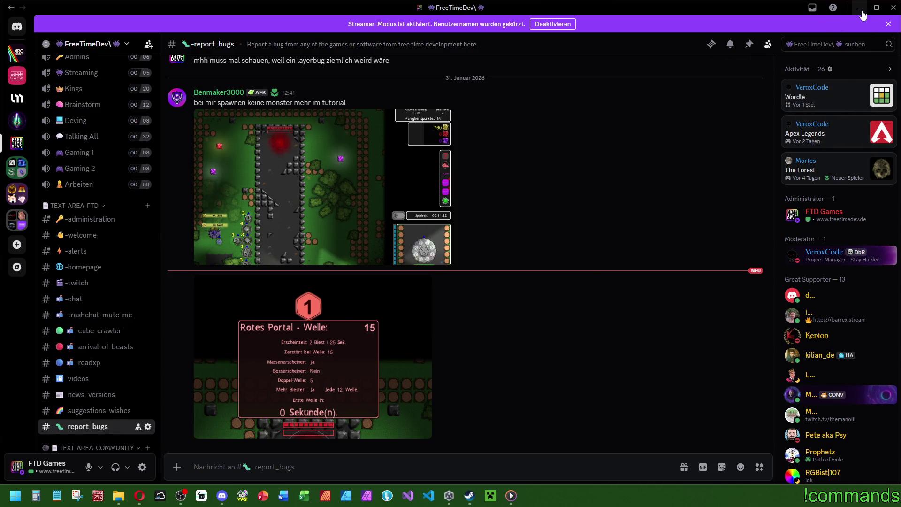
Step: Scroll through #report_bugs, close the Unity Hub window and open Opera
scroll(514, 333, up, 10)
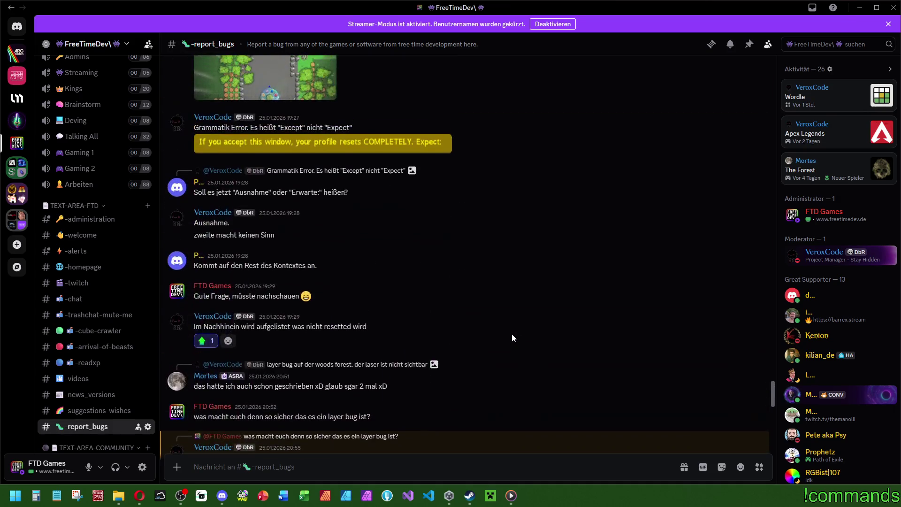
scroll(512, 334, down, 10)
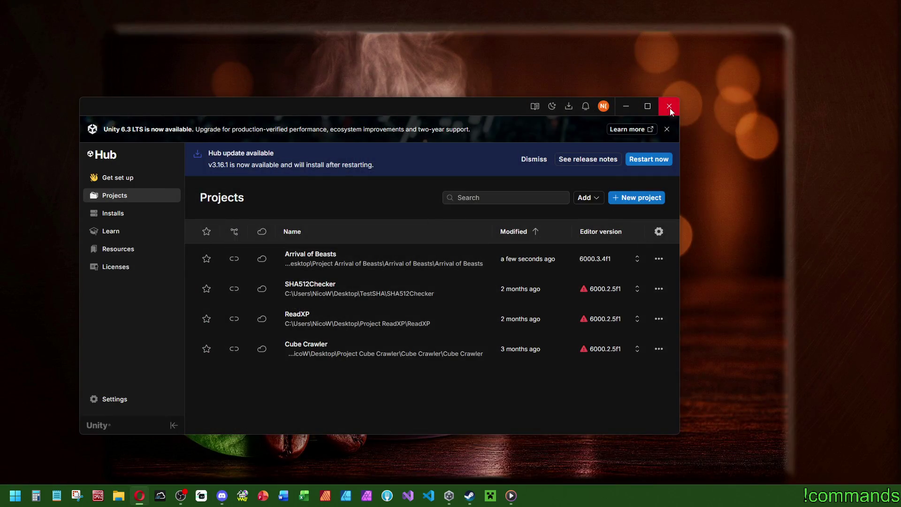
click(669, 106)
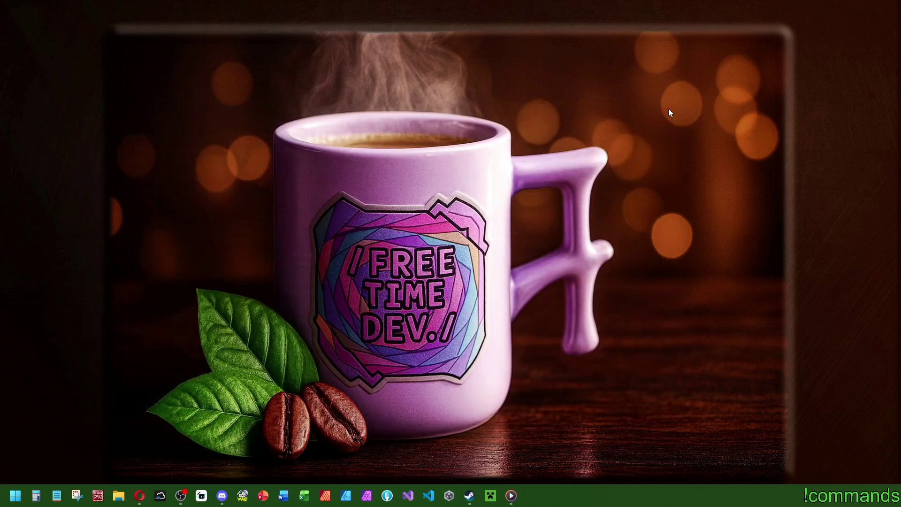
click(139, 496)
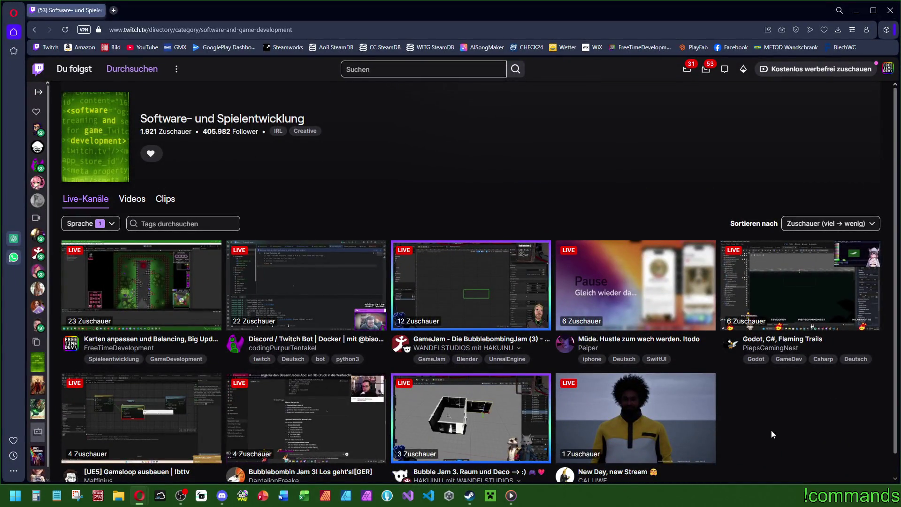
Step: Browse Software- und Spielentwicklung streams and open the Godot, C#, Flaming Trails channel
scroll(771, 431, down, 1)
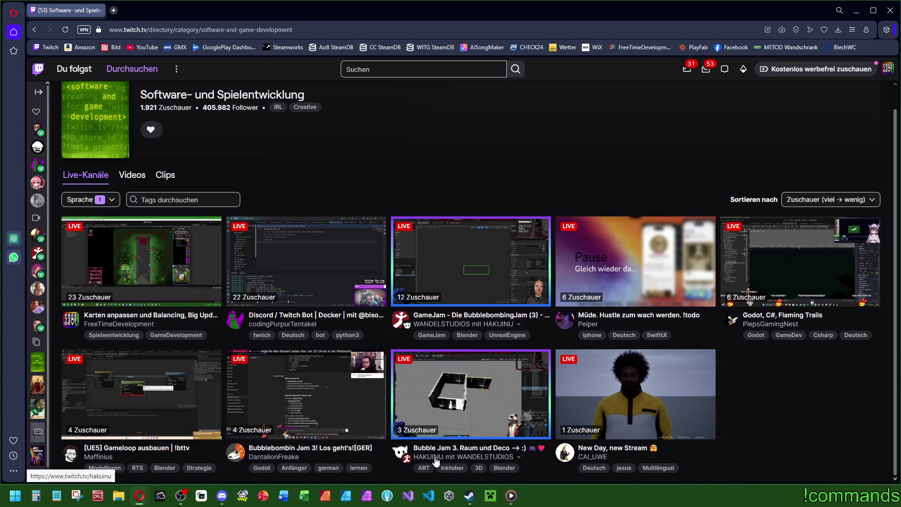
mouse_move(436, 462)
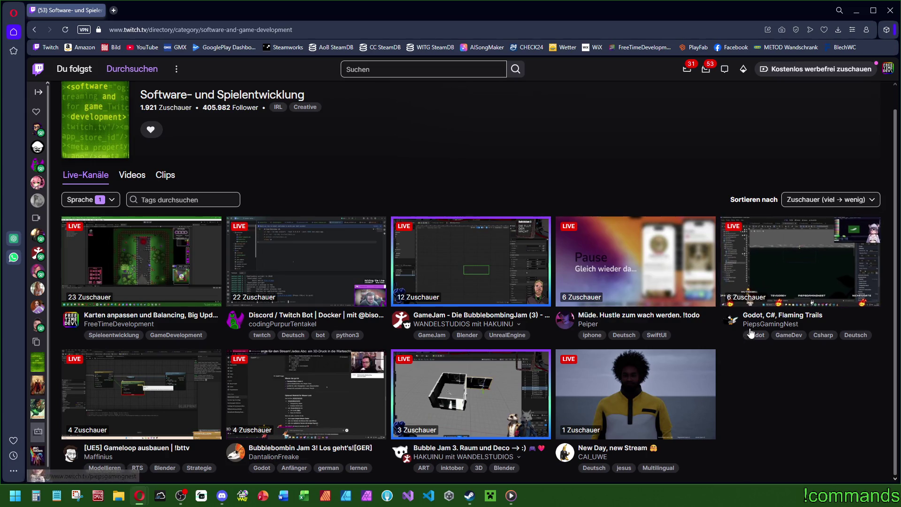
drag(741, 324, 800, 330)
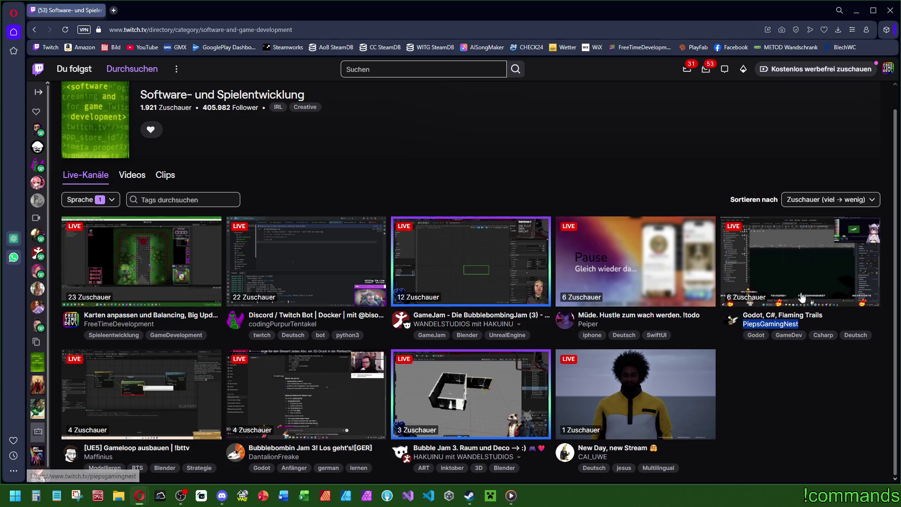
click(793, 272)
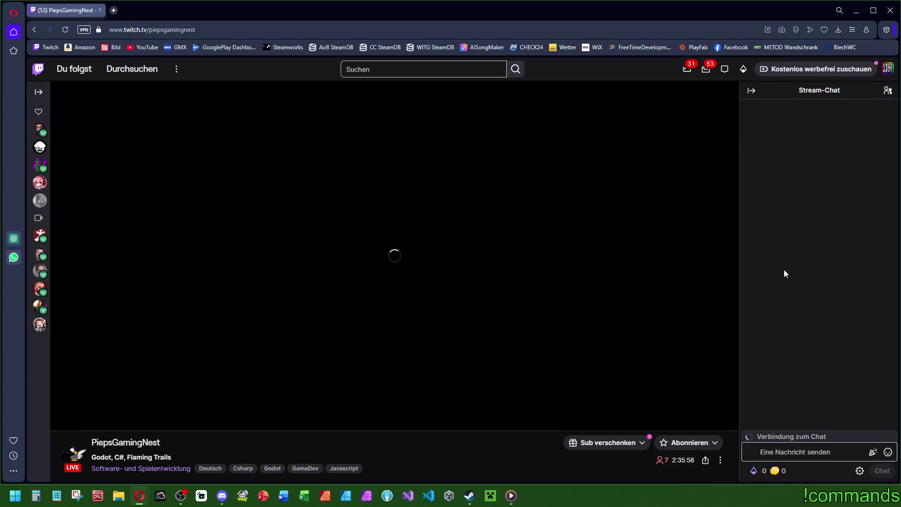